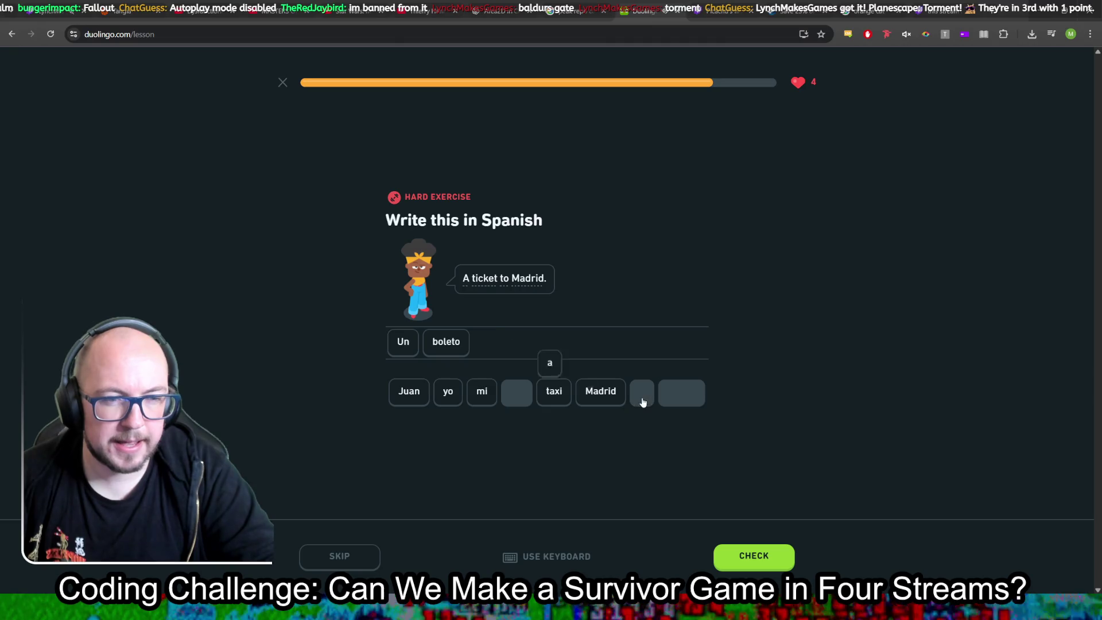
Complete the Madrid ticket-phrase exercise and submit the answer.
click(601, 396)
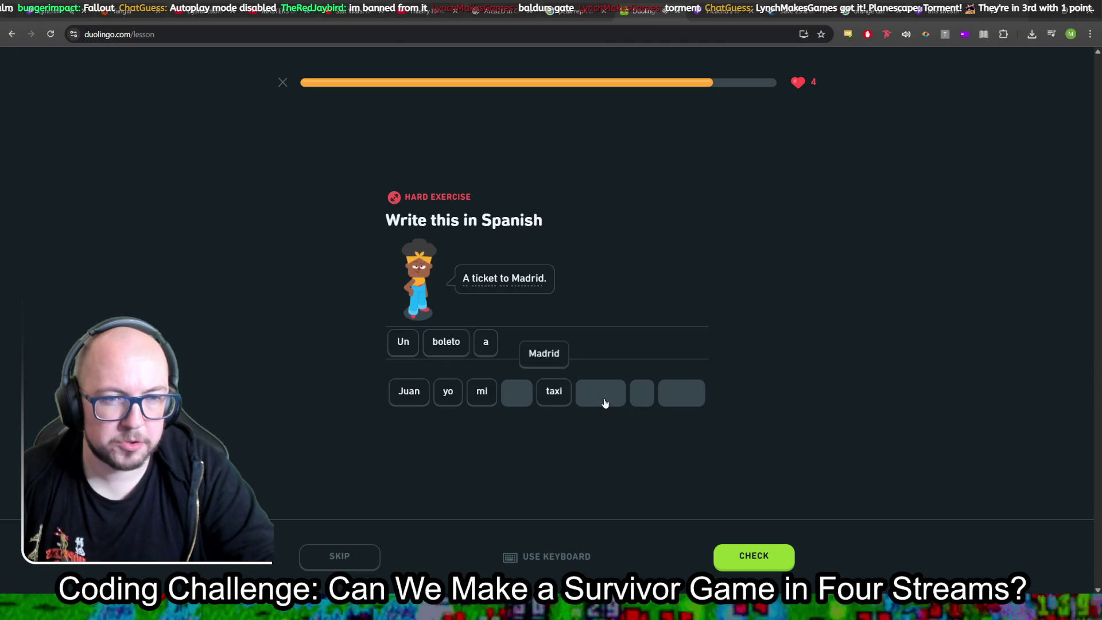
click(750, 564)
click(750, 565)
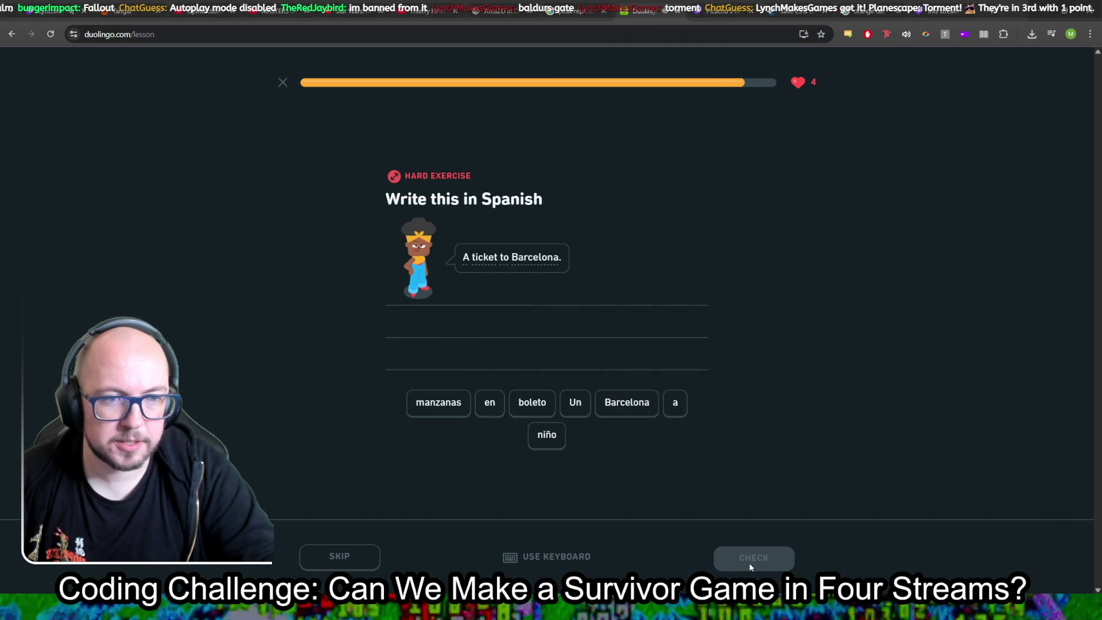
Build and submit the answer 'Un boleto a Barcelona'.
click(577, 405)
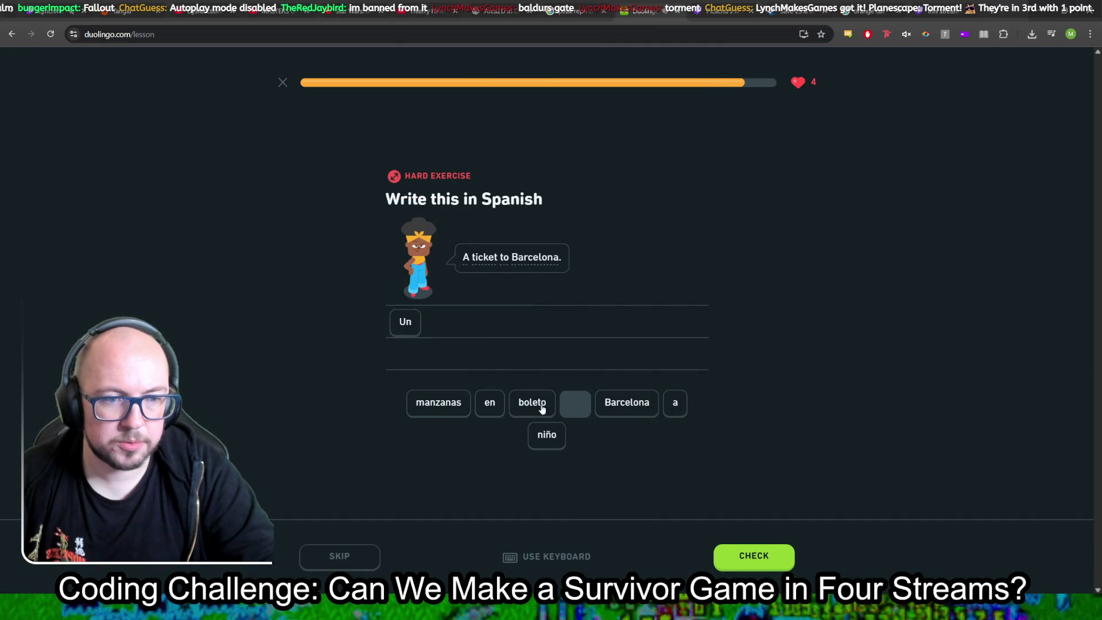
click(532, 404)
click(674, 404)
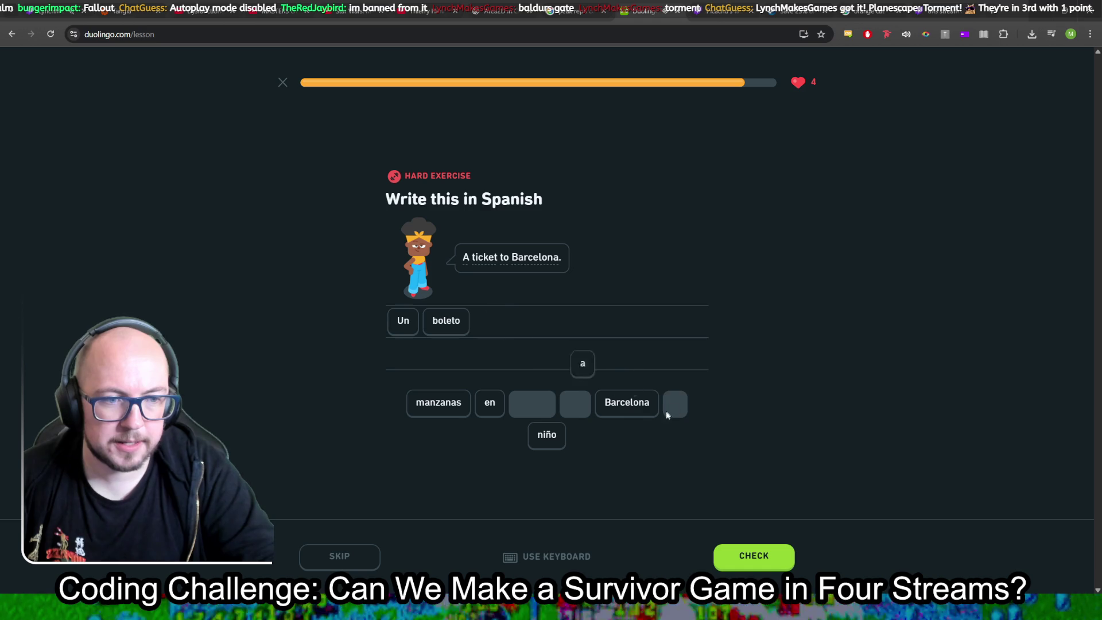
click(625, 409)
click(746, 564)
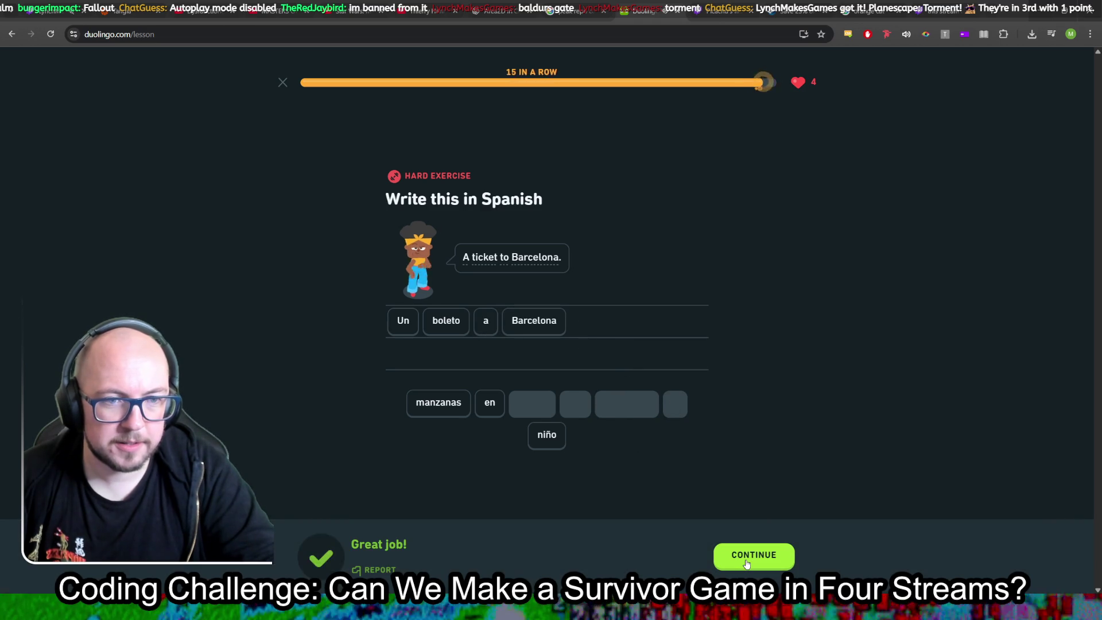
click(747, 562)
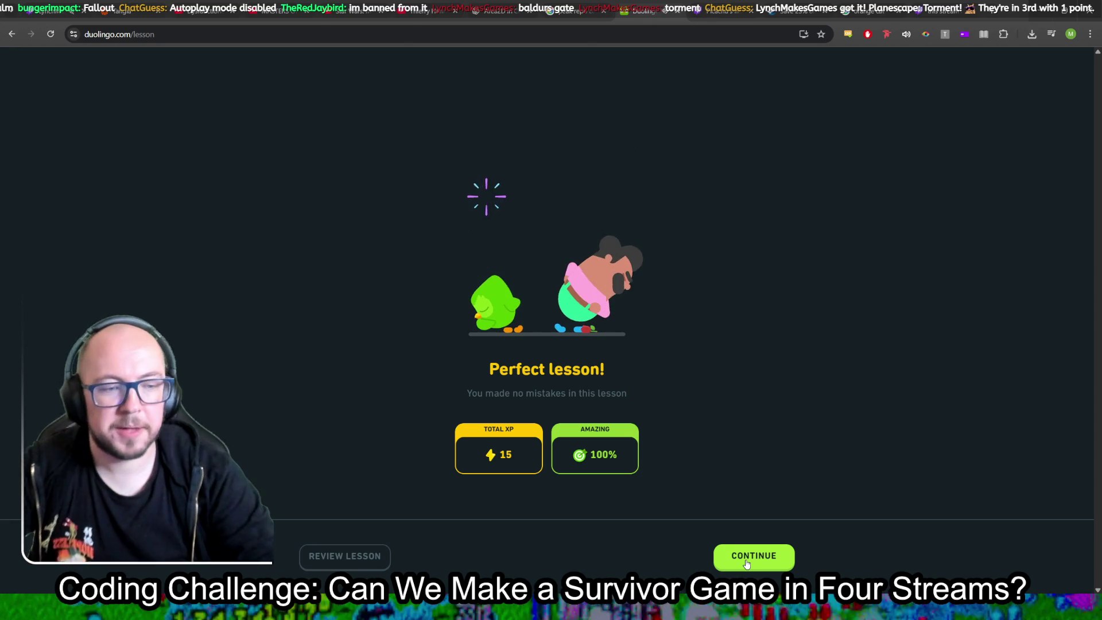
Go through the lesson, quest and league summaries, close the Duolingo tab and minimize Chrome.
click(748, 564)
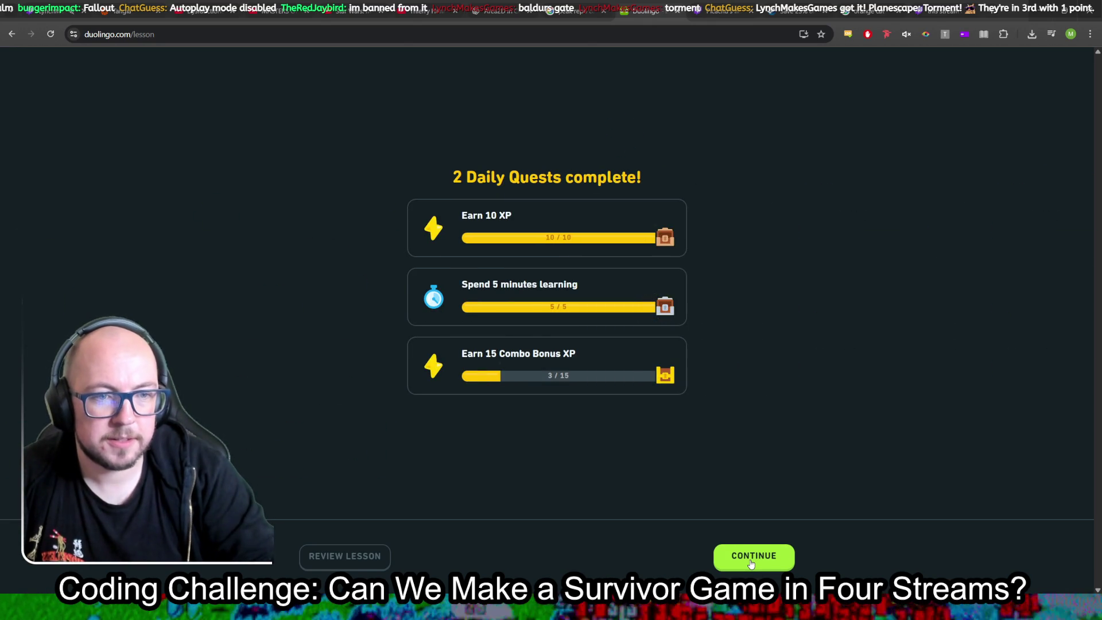
click(750, 564)
click(751, 564)
click(751, 564)
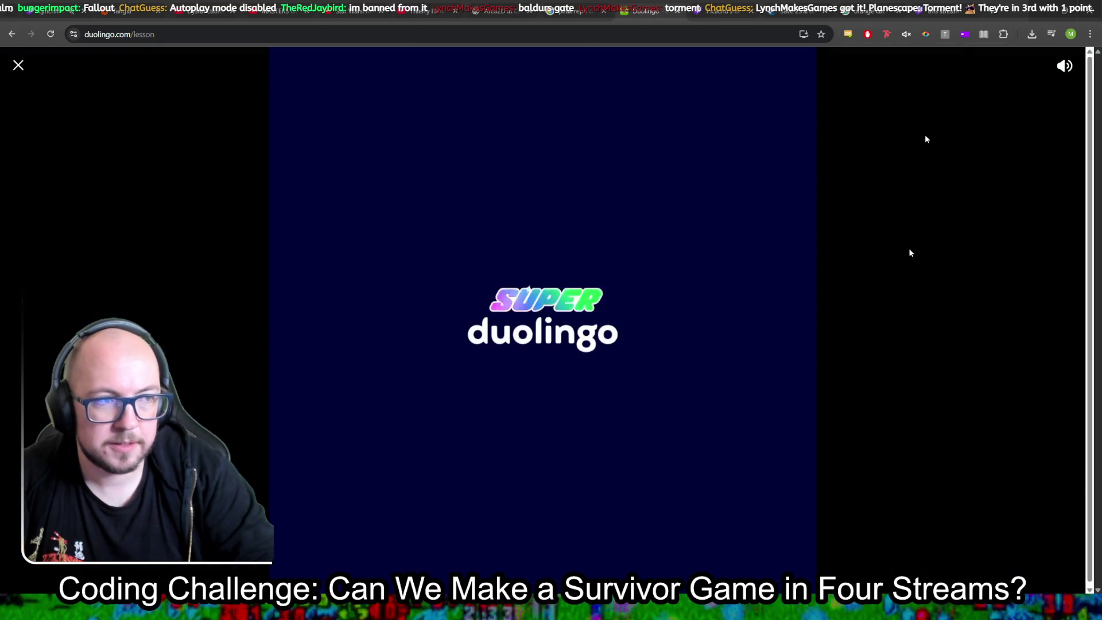
middle_click(666, 12)
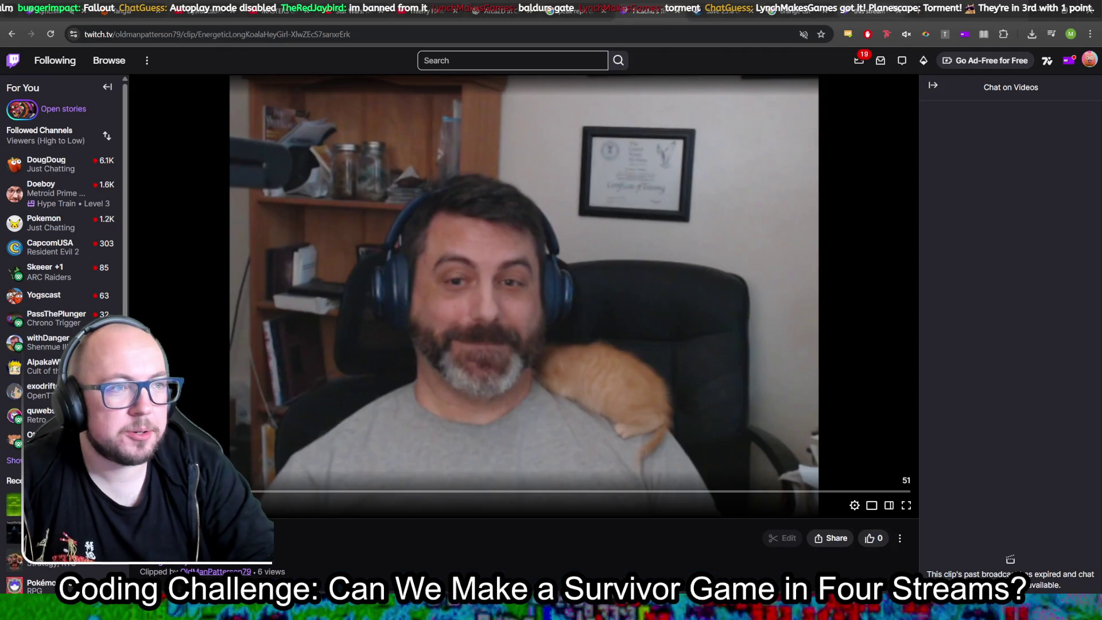
click(1036, 17)
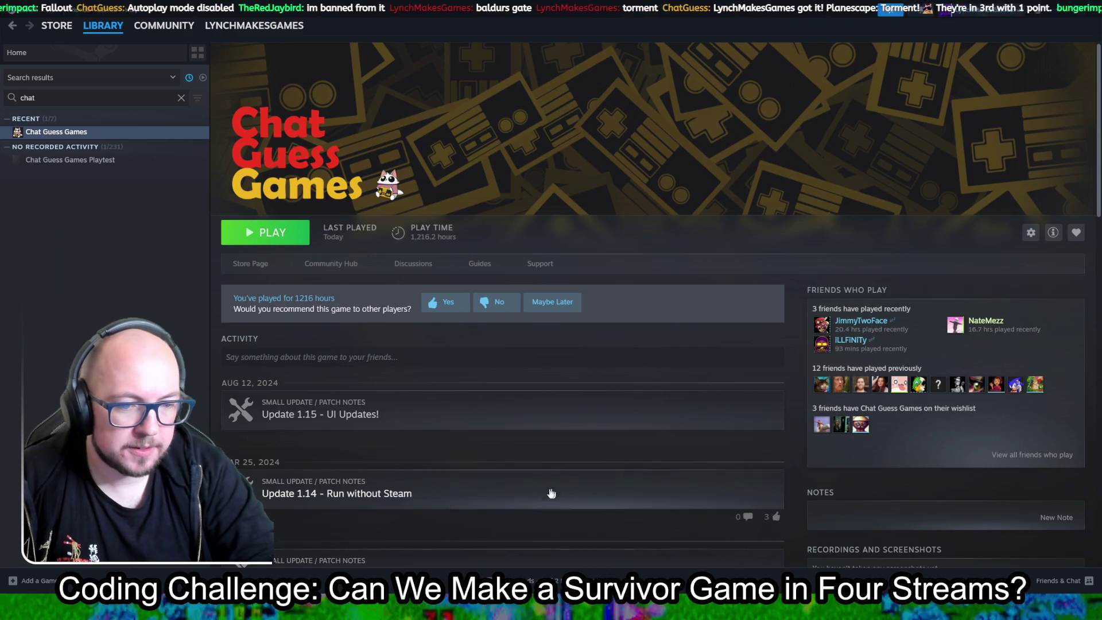
Hide the browser window and switch from Steam to the Godot editor with Alt+Tab.
key(alt+Tab)
key(super+Down)
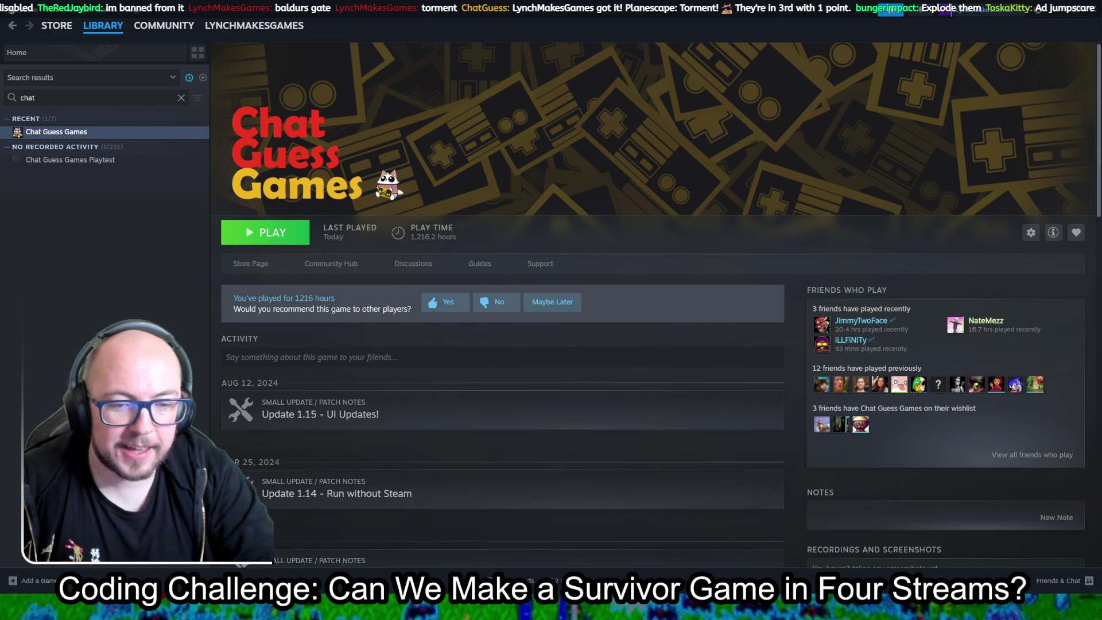
key(alt+Tab)
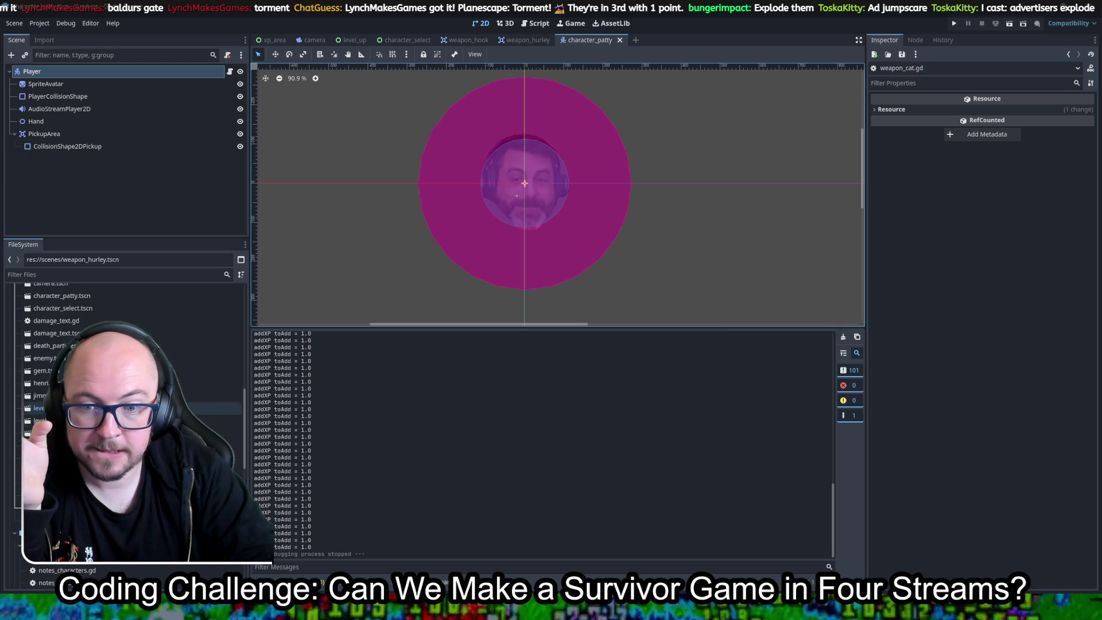
Open weapon_cat.tscn and centre the weapon in the 2D view.
double_click(57, 459)
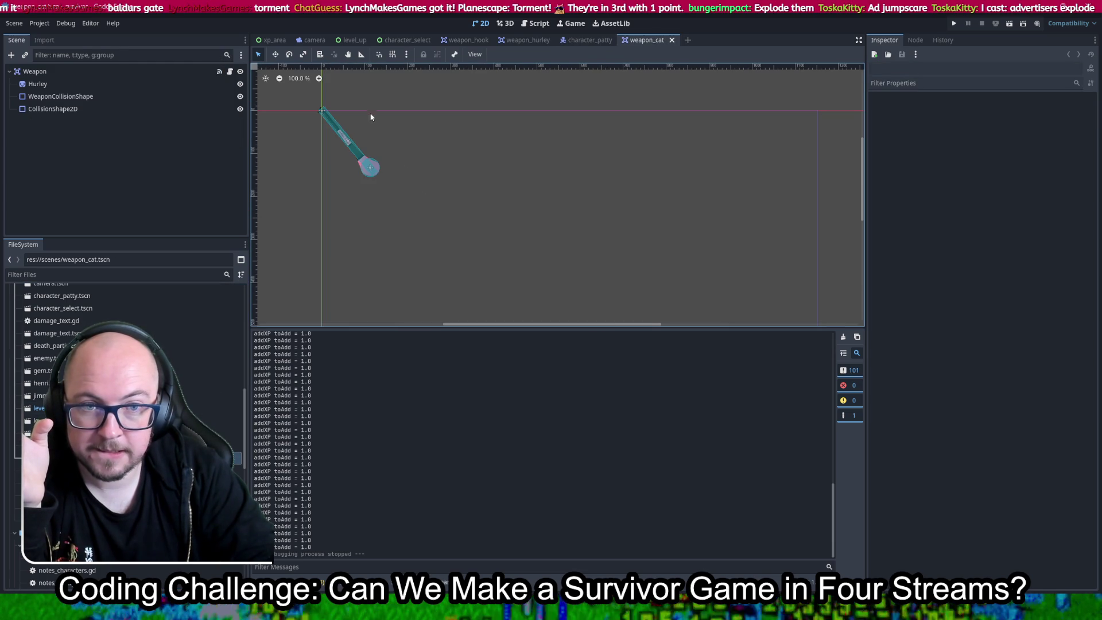
mouse_move(371, 117)
mouse_down()
mouse_move(622, 172)
mouse_move(598, 166)
mouse_up()
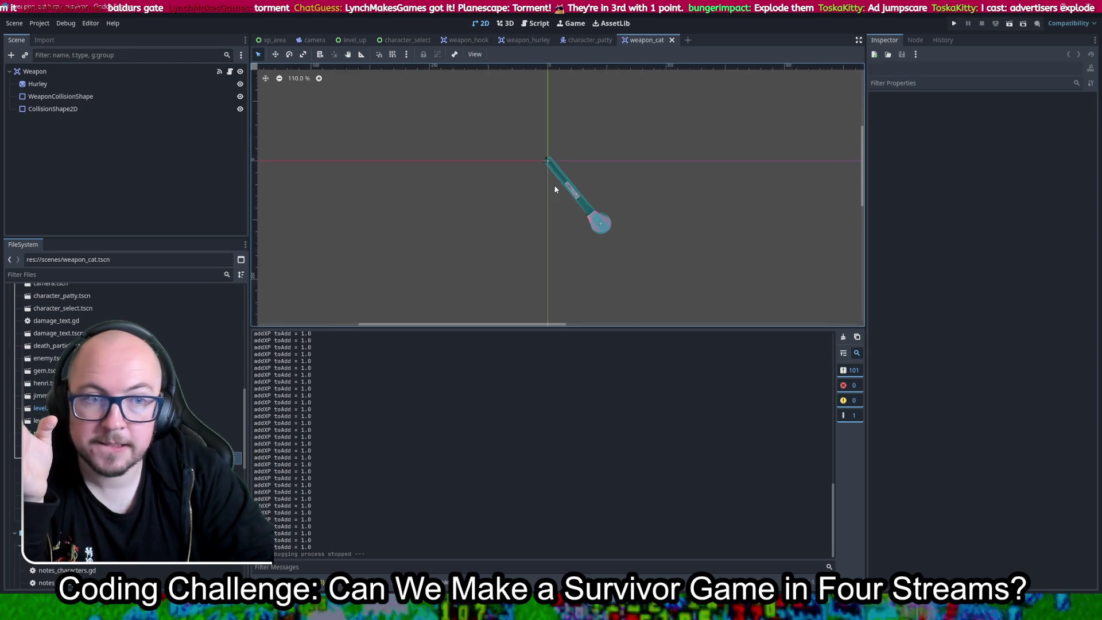
scroll(601, 194, up, 10)
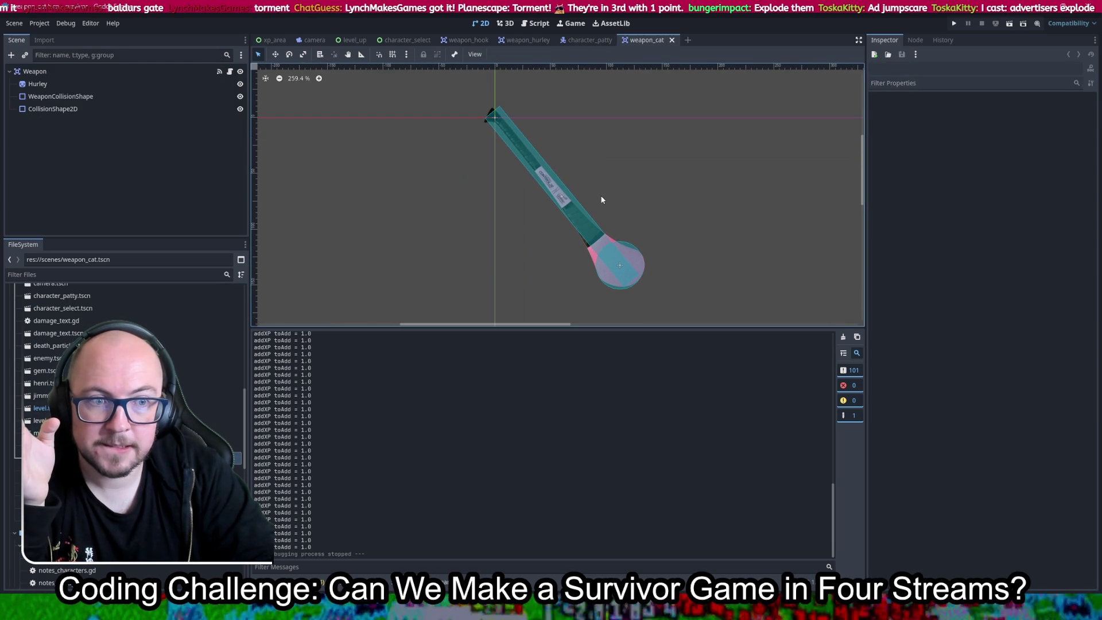
Delete the WeaponCollisionShape node so only Hurley and CollisionShape2D remain.
click(592, 240)
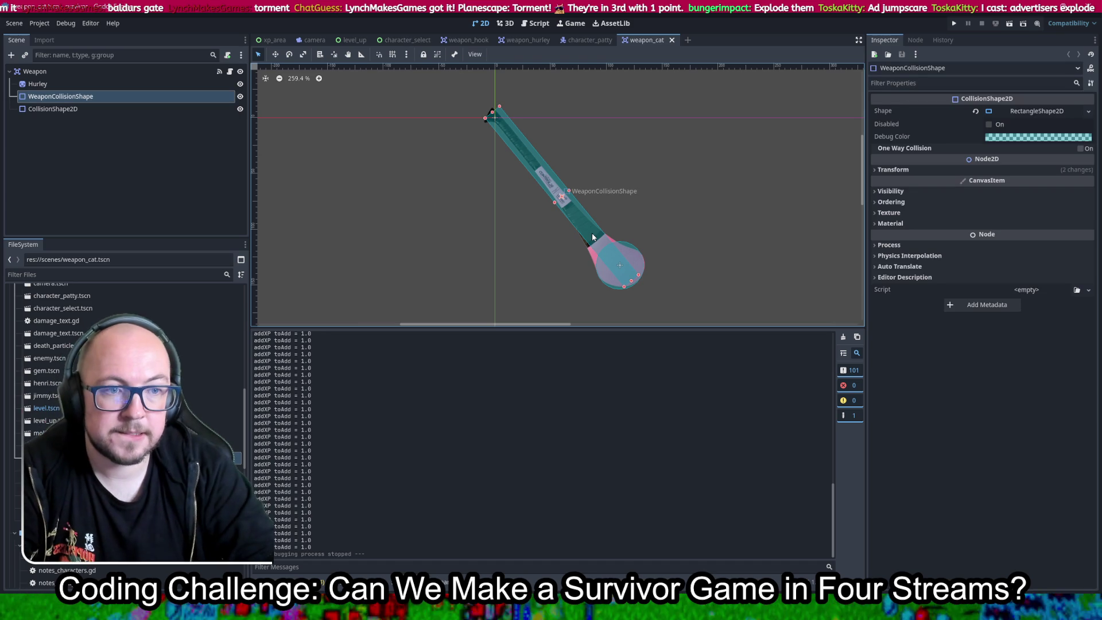
key(Delete)
click(524, 317)
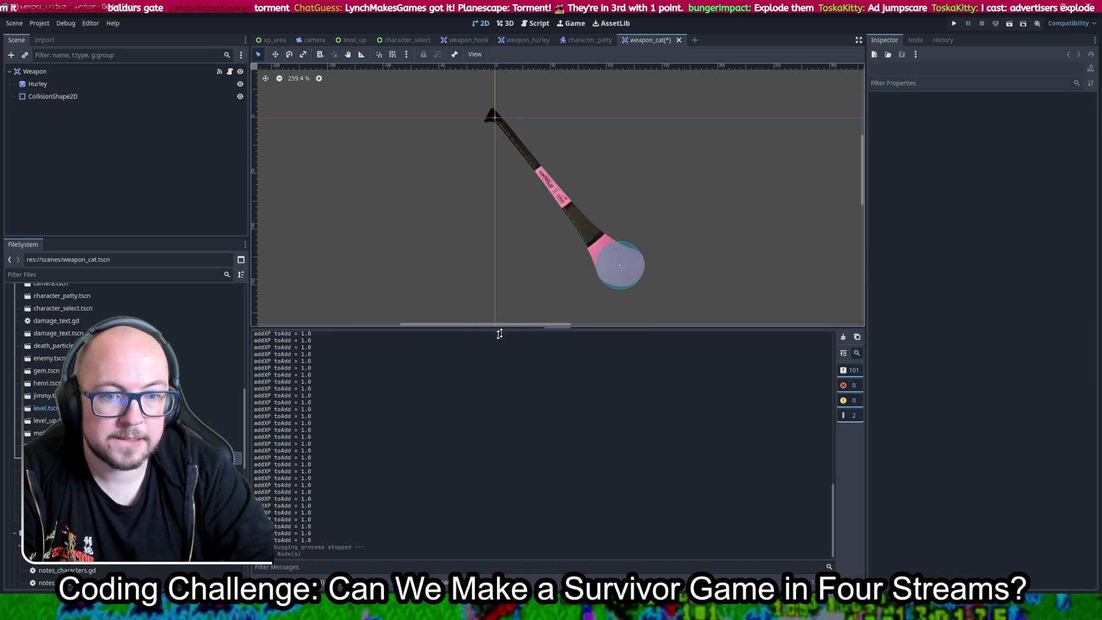
scroll(123, 437, up, 5)
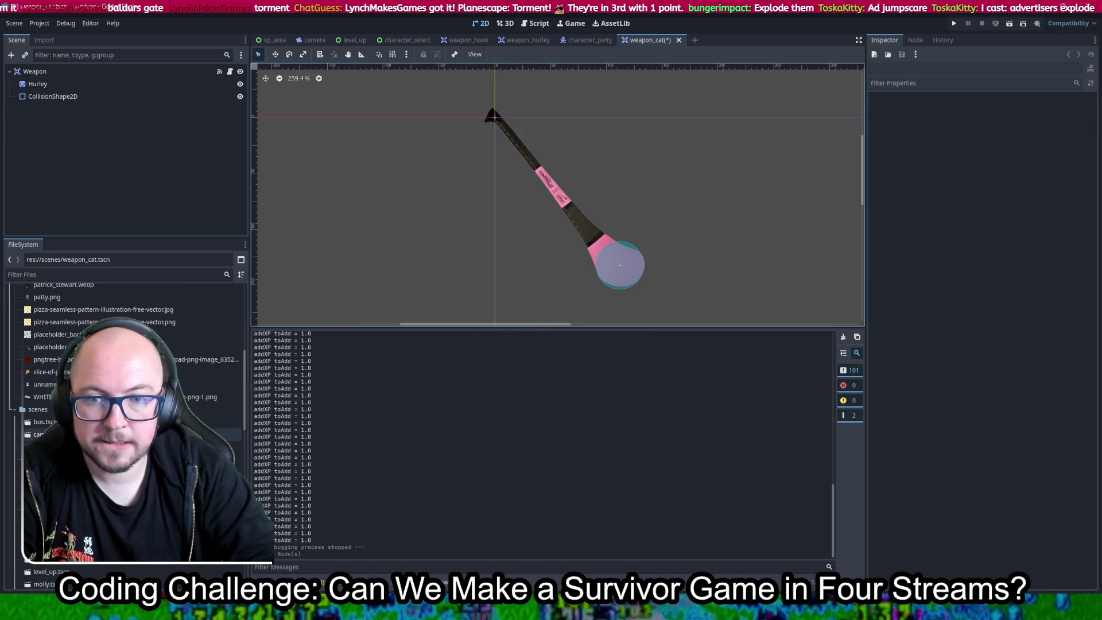
scroll(124, 436, up, 4)
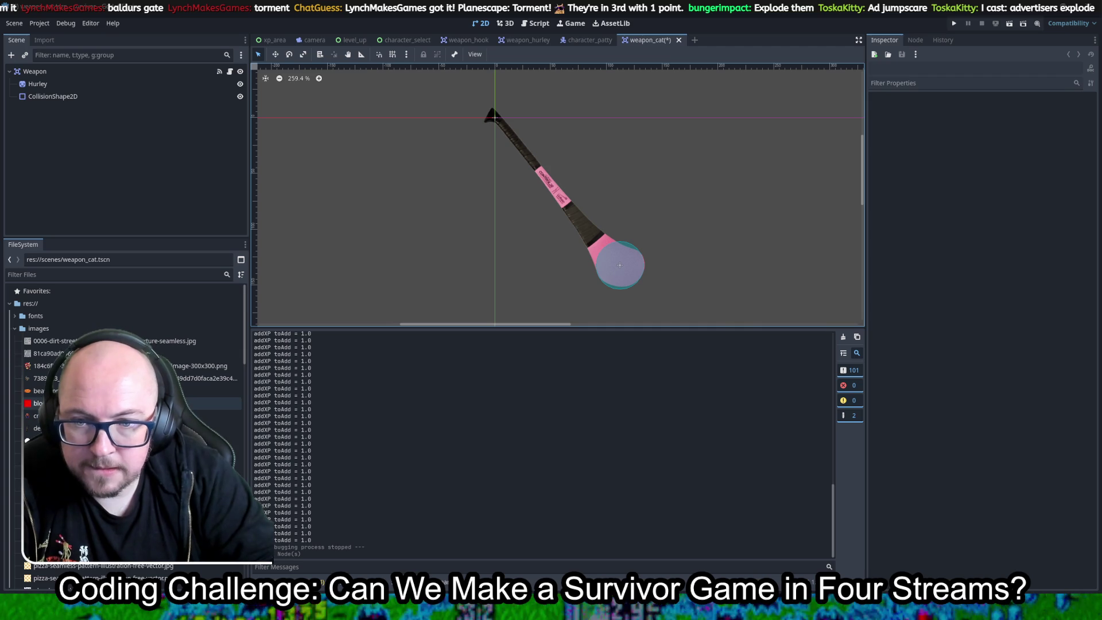
scroll(124, 366, down, 3)
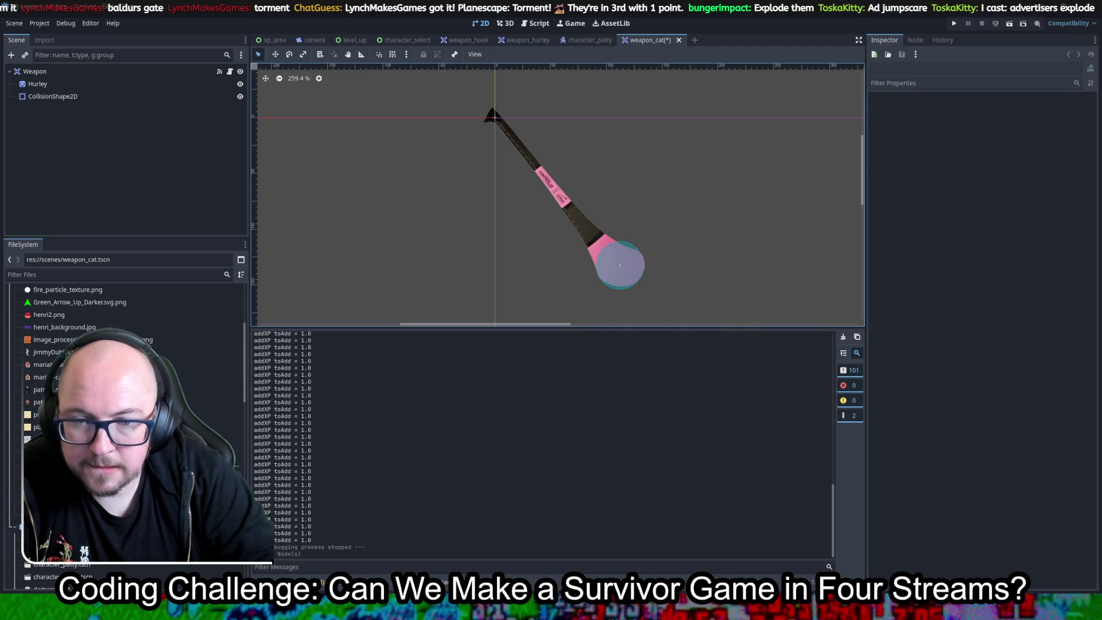
Add the leaping orange cat PNG as a Sprite2D and order it above CollisionShape2D.
mouse_move(57, 439)
mouse_down()
mouse_move(664, 275)
mouse_move(673, 247)
mouse_up()
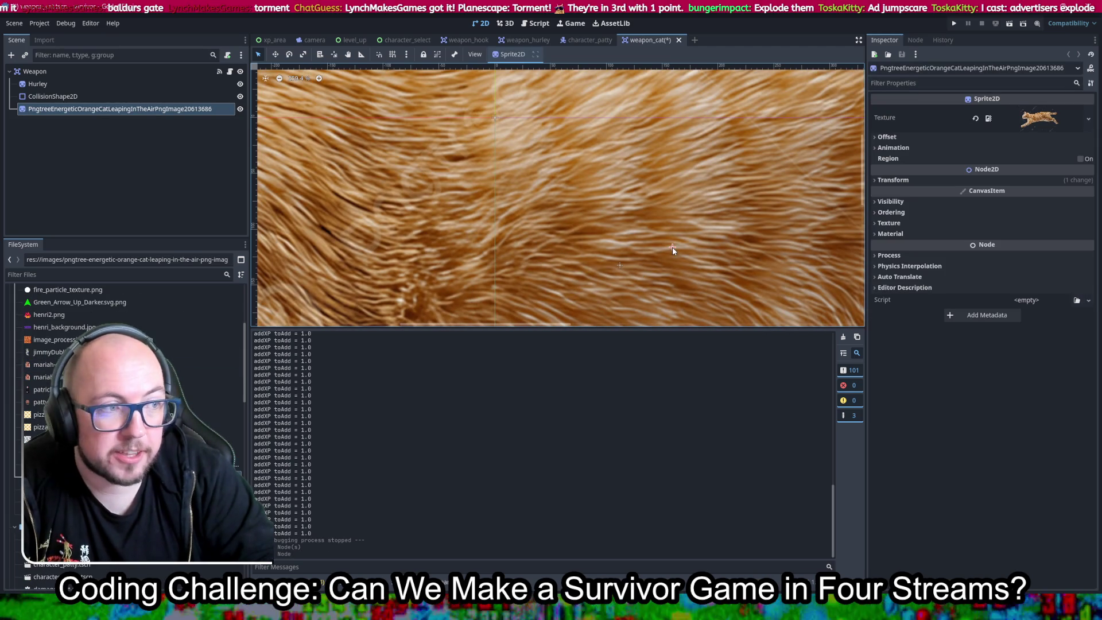
scroll(673, 245, down, 7)
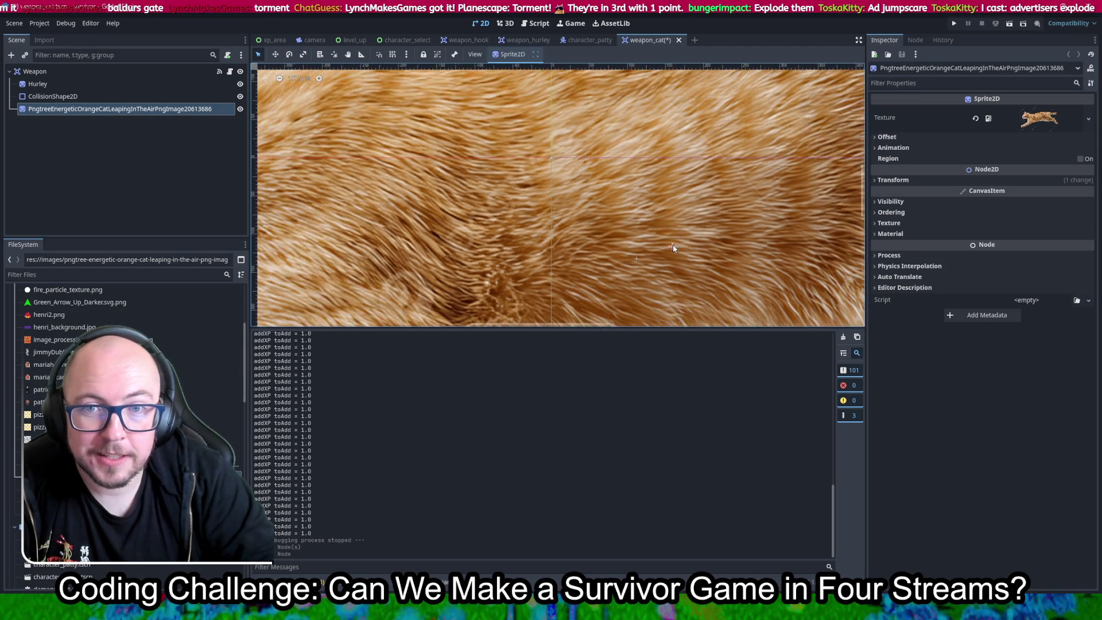
drag(675, 244, 564, 224)
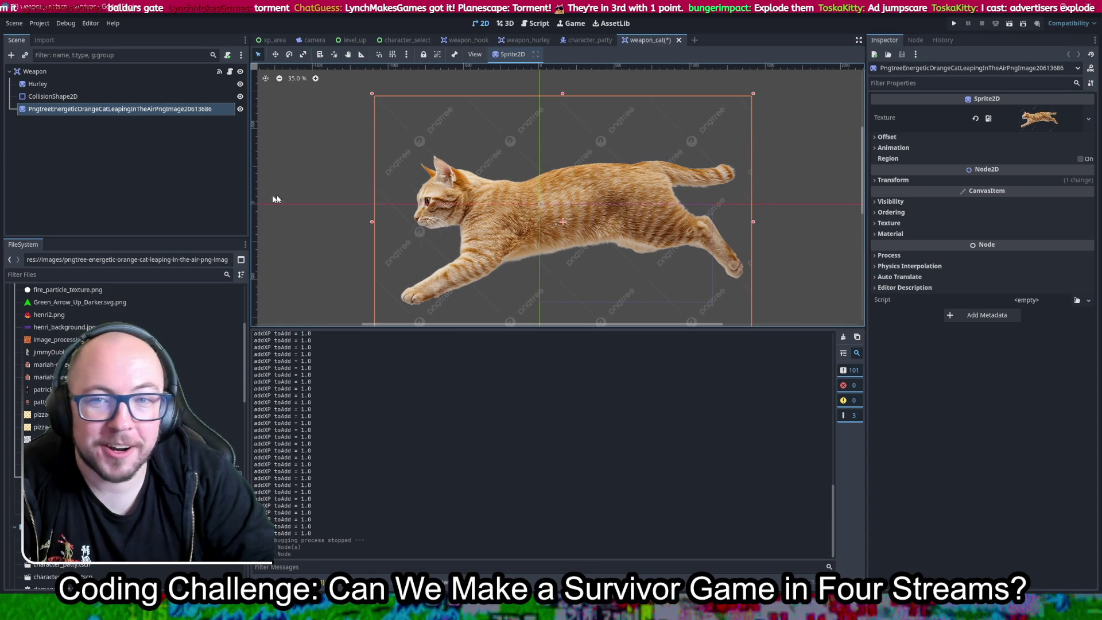
drag(78, 112, 86, 94)
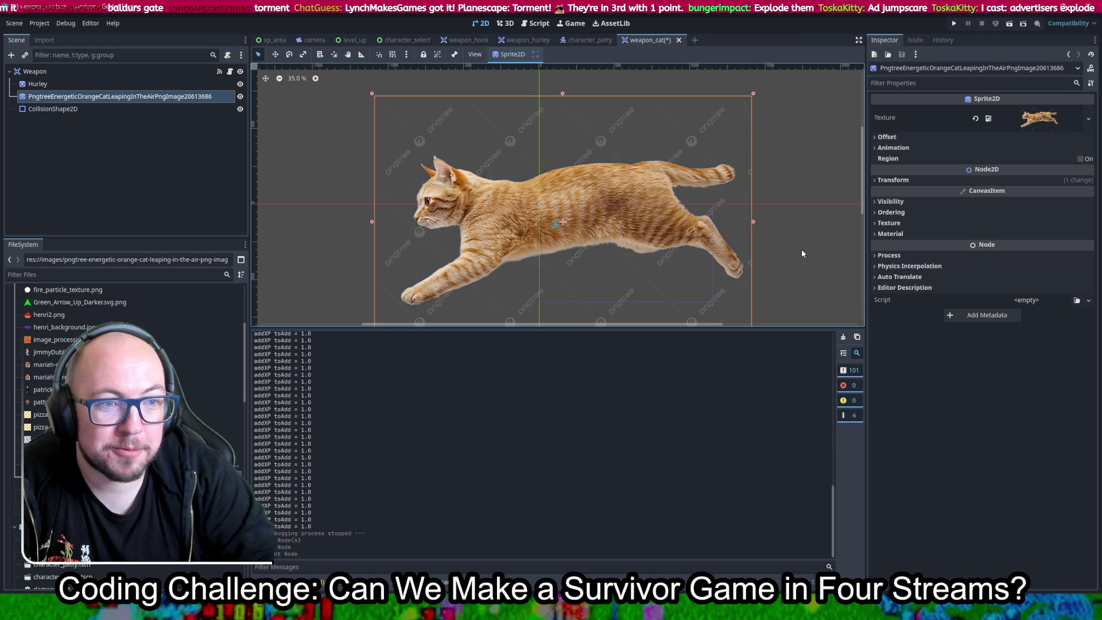
scroll(804, 252, down, 2)
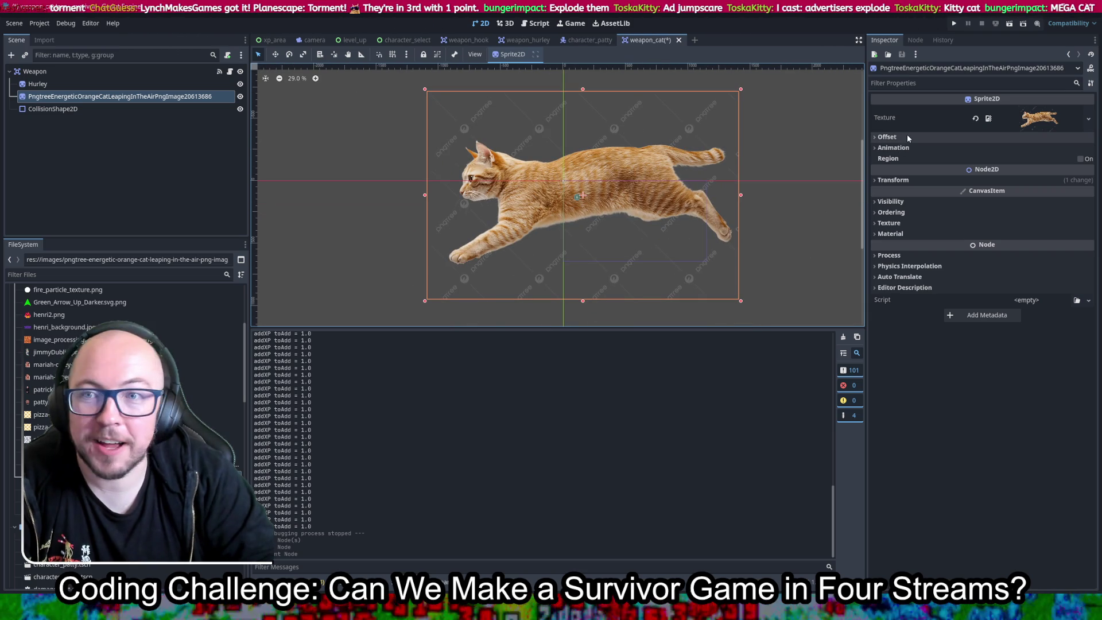
scroll(686, 174, up, 2)
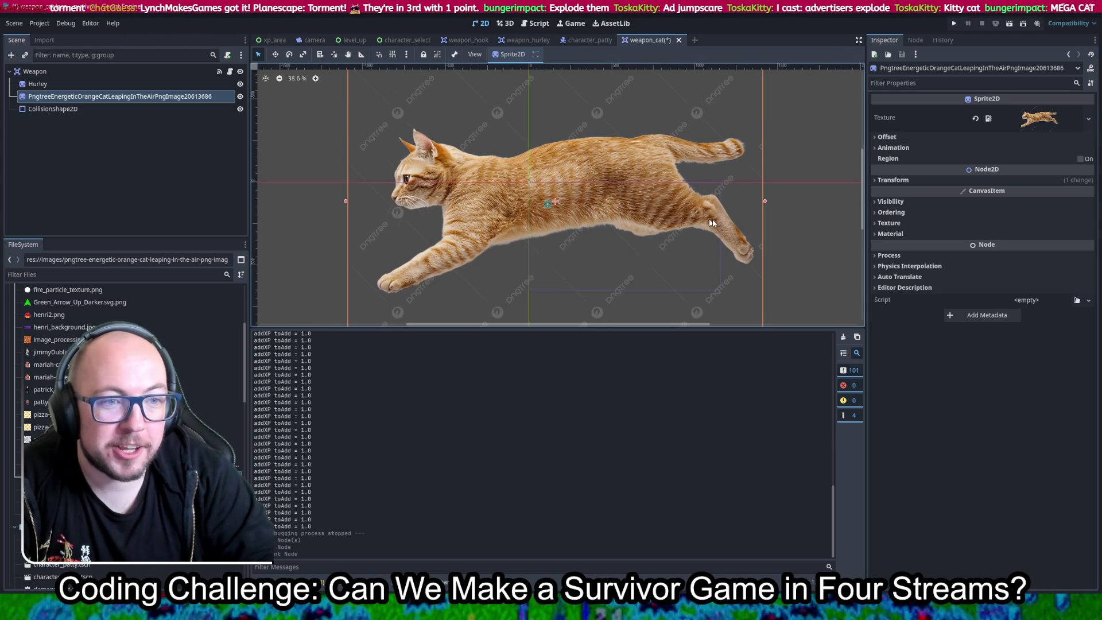
scroll(602, 215, up, 3)
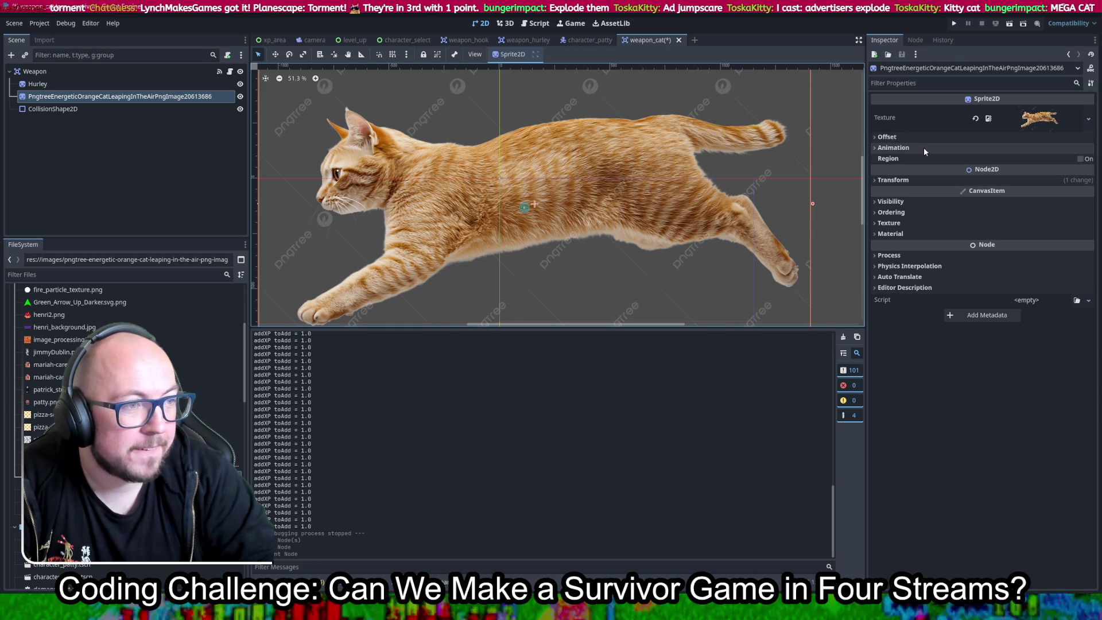
click(924, 179)
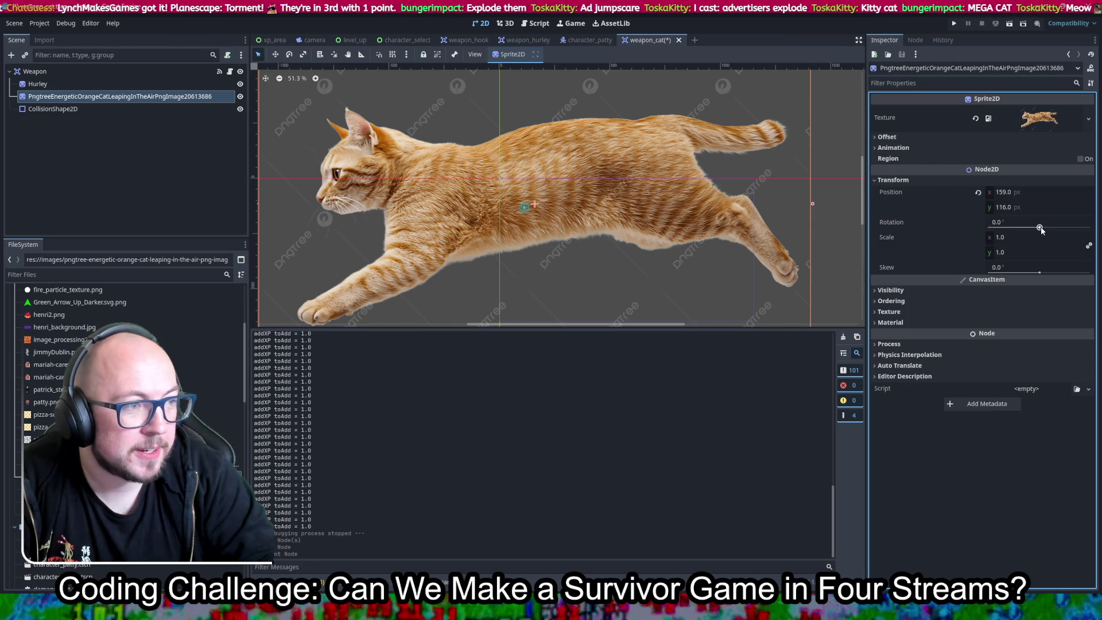
Rotate the cat sprite to about 91.1° and set its Position to 0, 0.
drag(1039, 228, 1052, 227)
scroll(543, 237, up, 5)
drag(587, 210, 547, 223)
click(1045, 191)
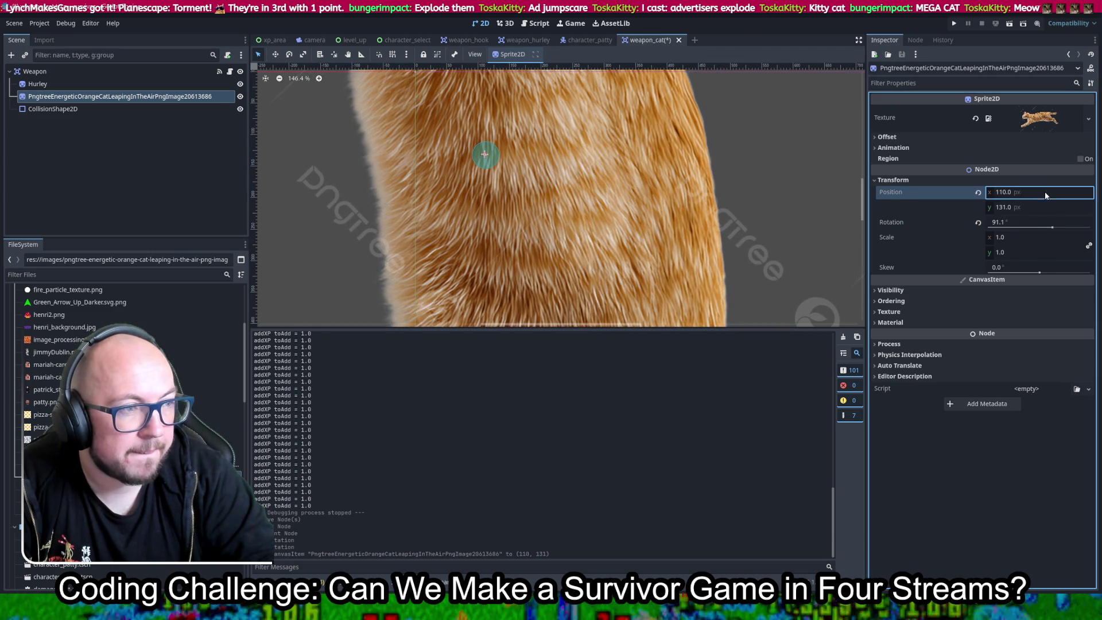
key(Tab)
text(0)
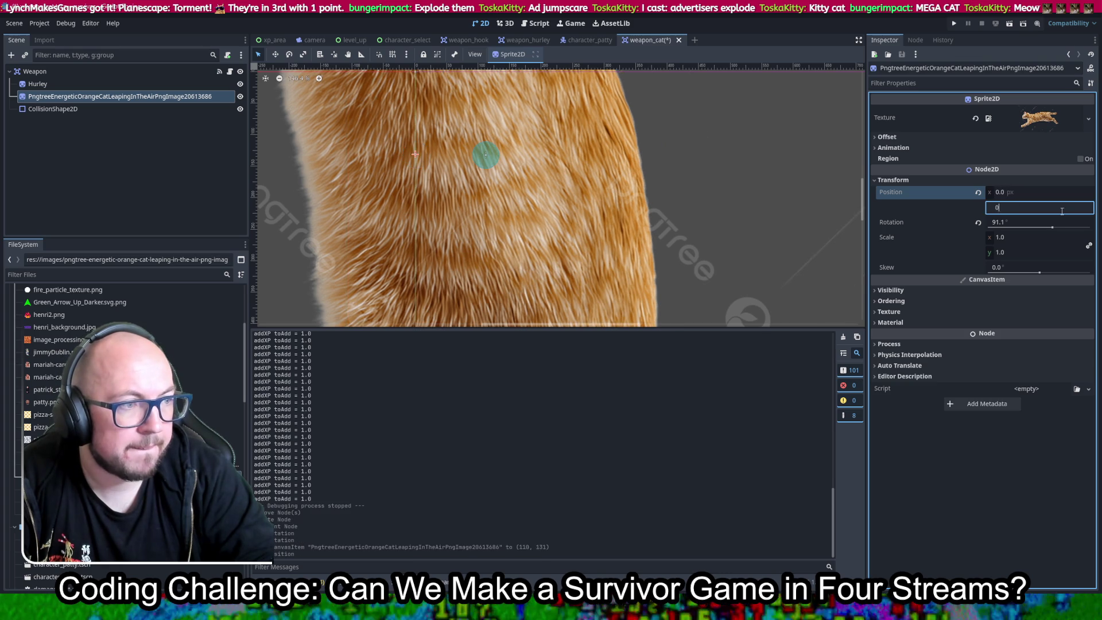
key(Return)
After the sprite moved again, reset its Position x and y back to 0.
scroll(632, 184, down, 5)
scroll(572, 185, down, 3)
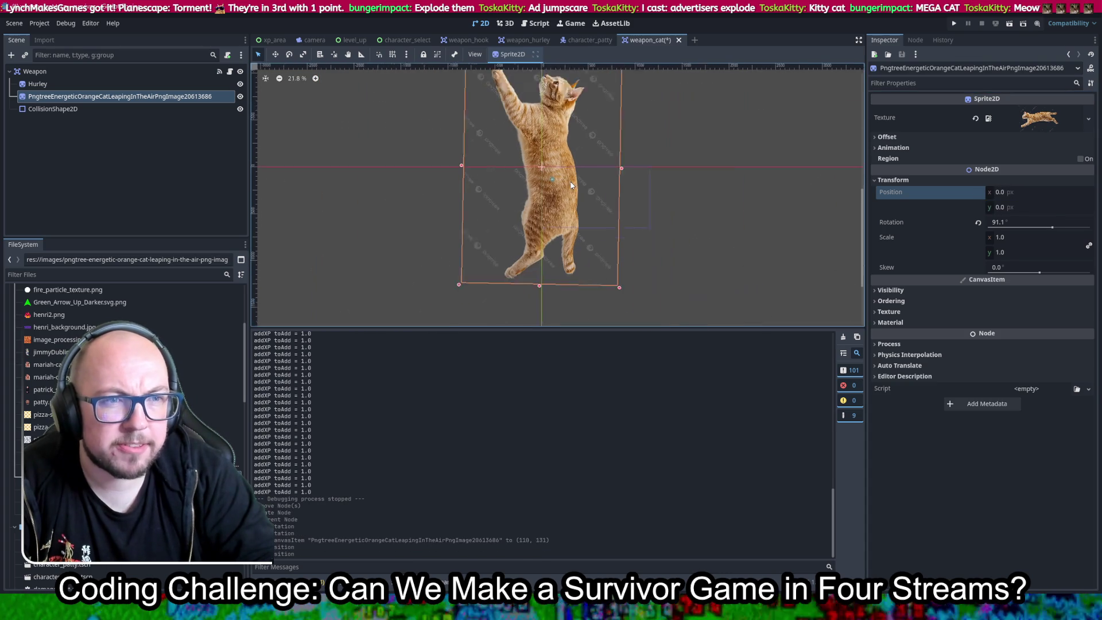
scroll(568, 178, up, 5)
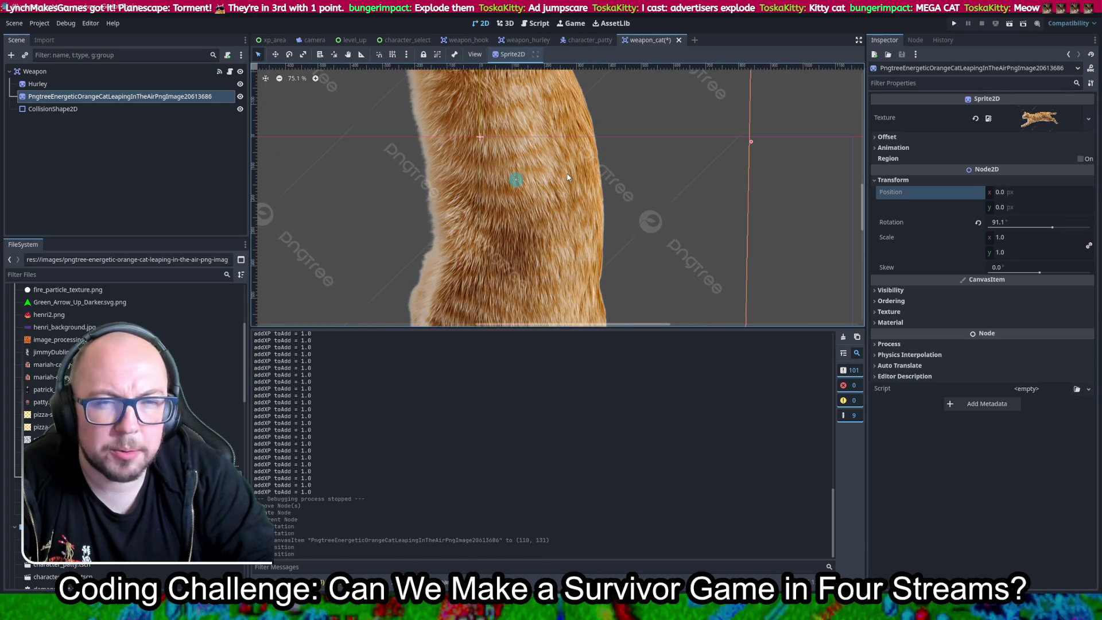
mouse_move(535, 246)
mouse_down()
mouse_move(745, 247)
mouse_move(555, 247)
mouse_up()
click(1035, 194)
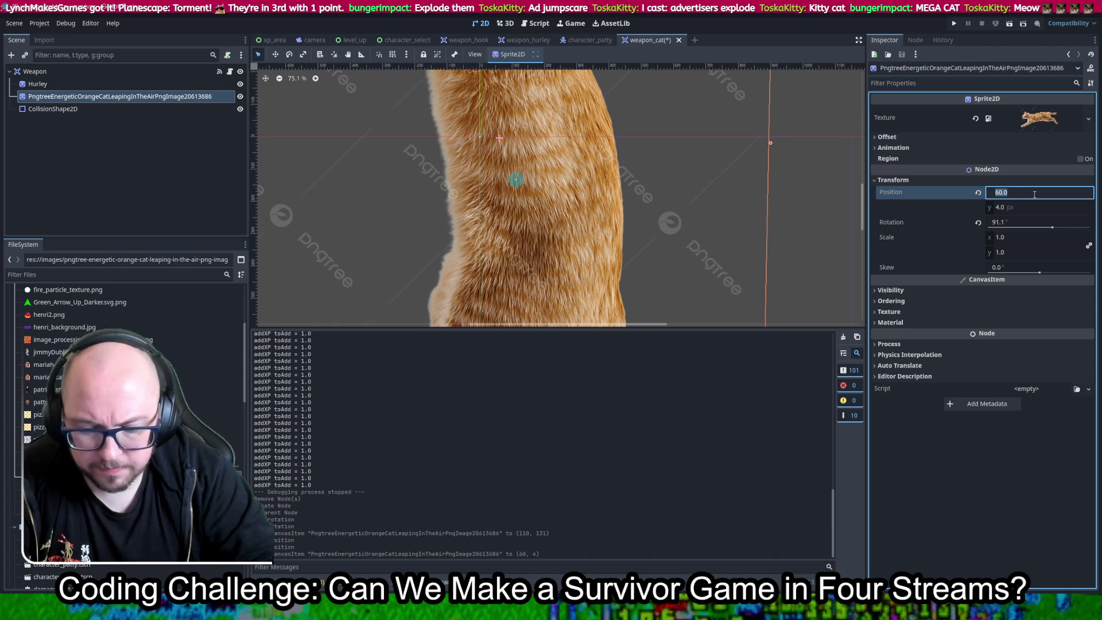
click(1028, 205)
key(Return)
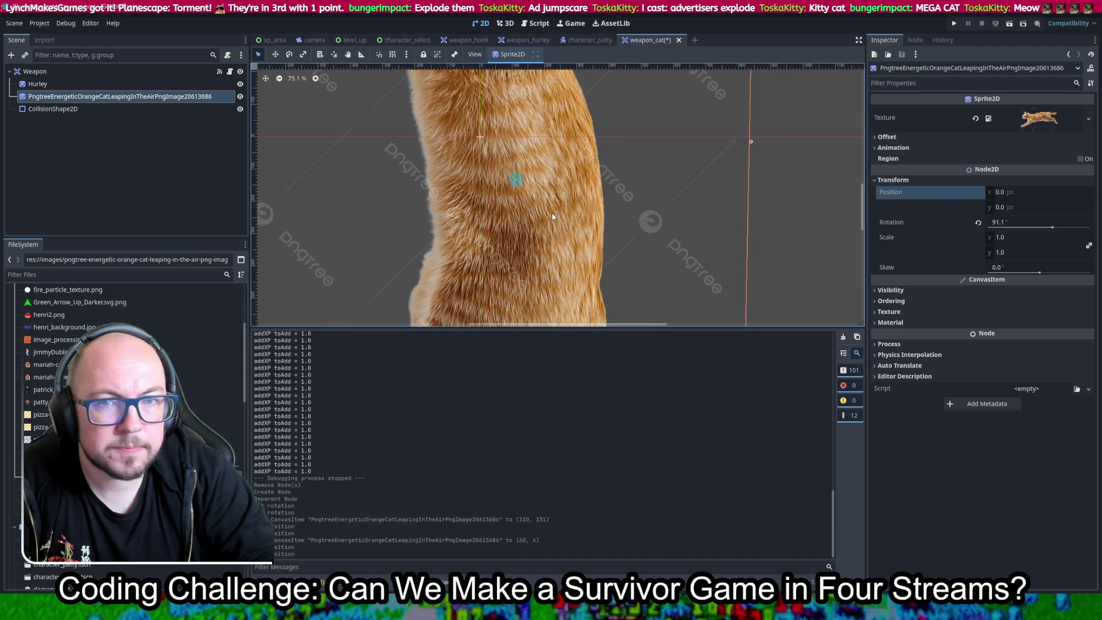
Delete the Hurley node from the weapon_cat scene.
click(53, 83)
key(Delete)
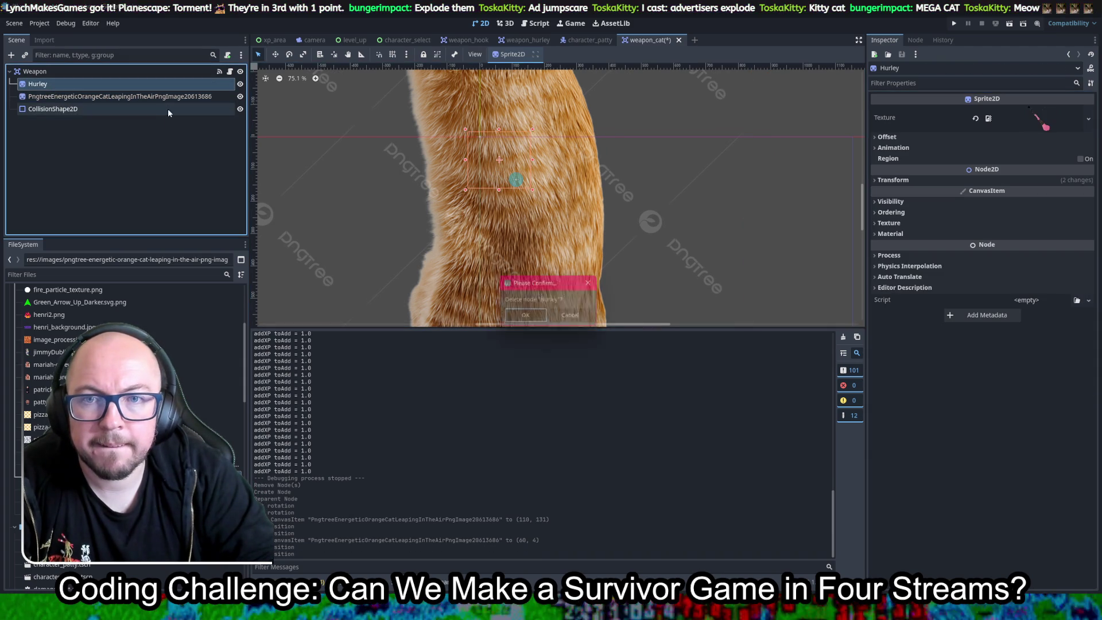
key(Return)
scroll(514, 184, down, 5)
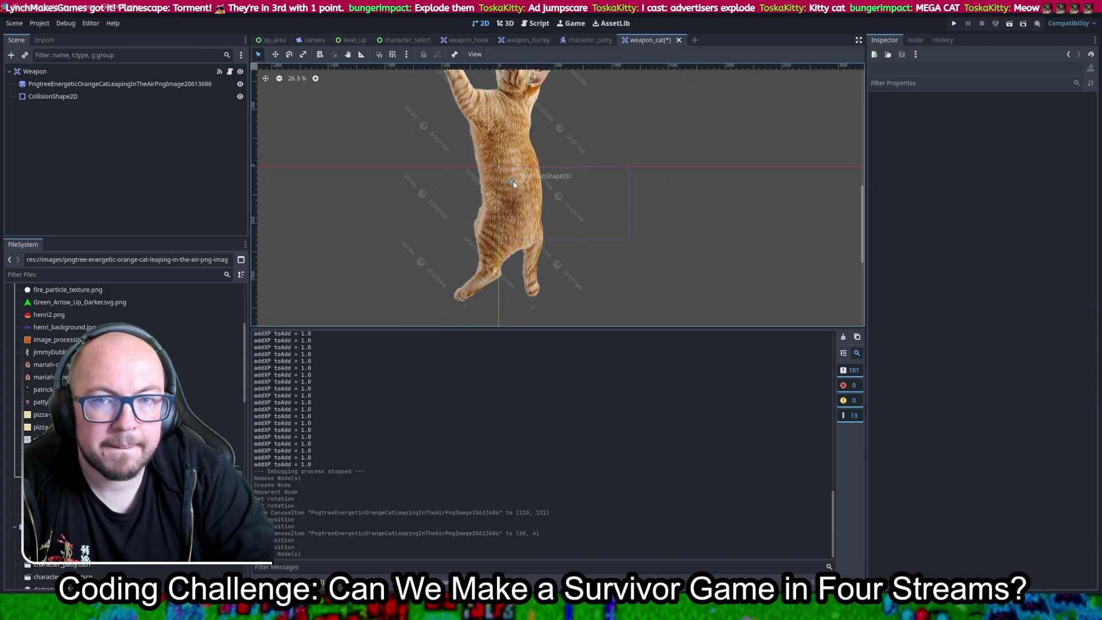
Give CollisionShape2D a new CapsuleShape2D enlarged to cover the cat, then save the scene.
click(61, 98)
click(62, 97)
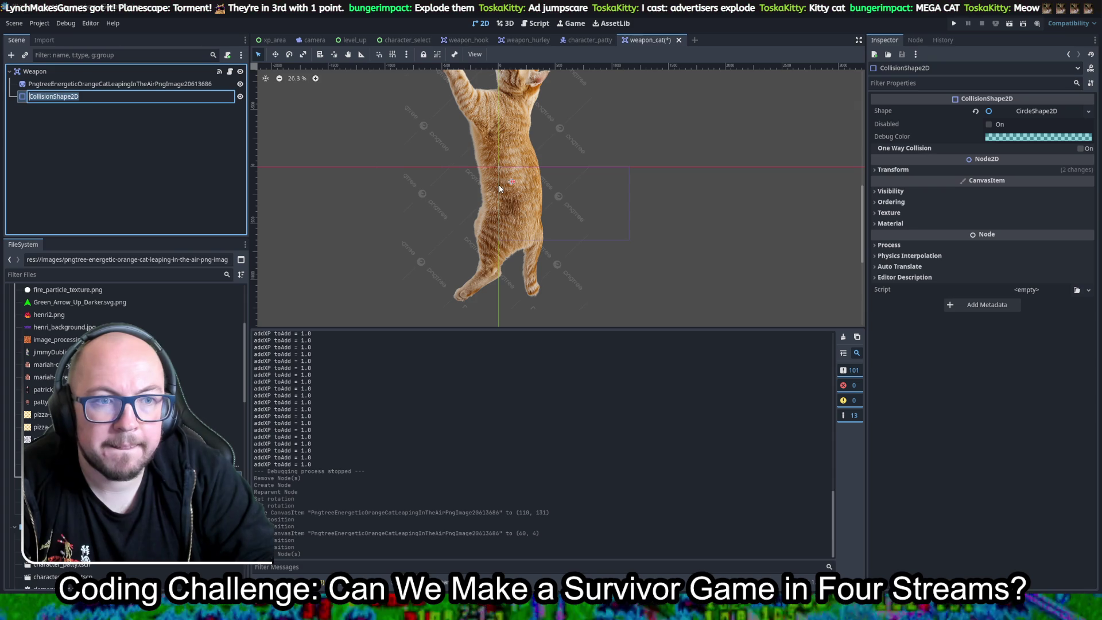
key(Escape)
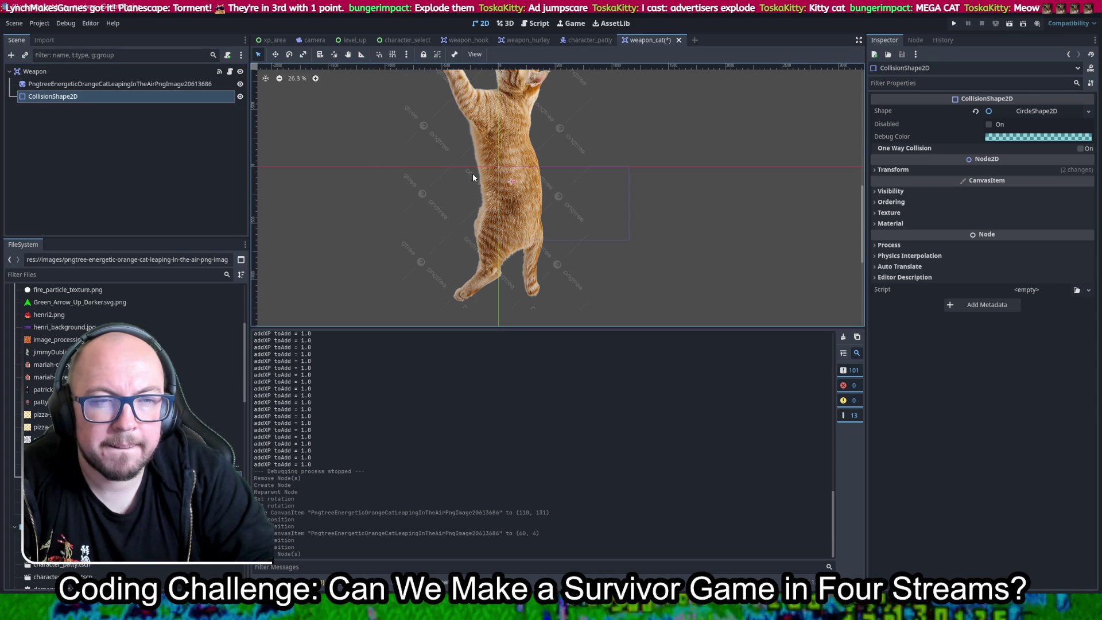
scroll(504, 177, down, 1)
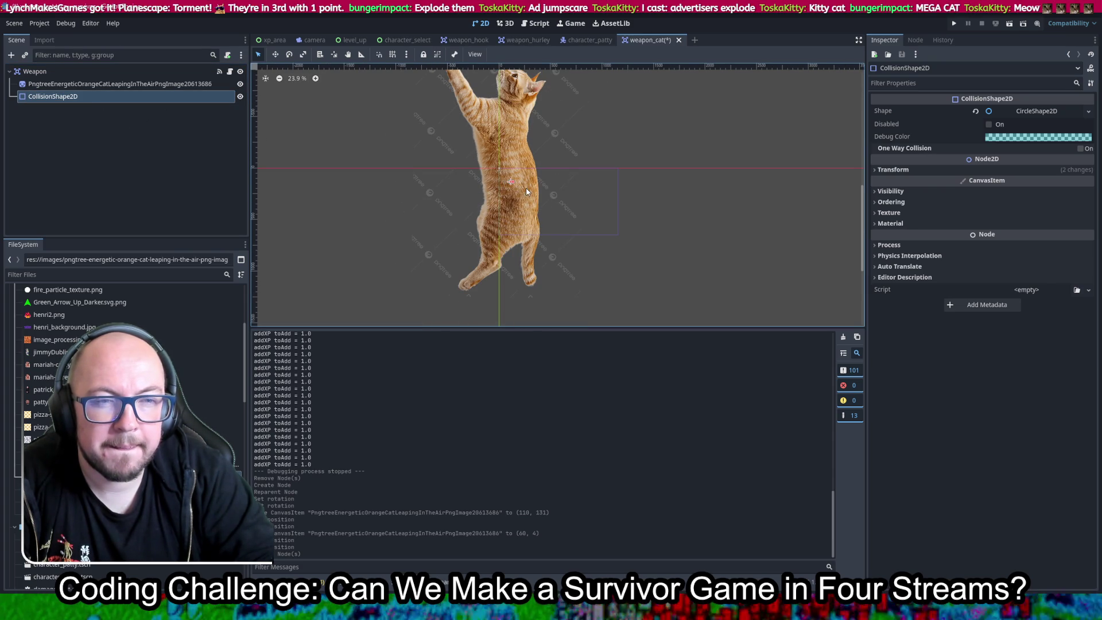
scroll(521, 187, up, 2)
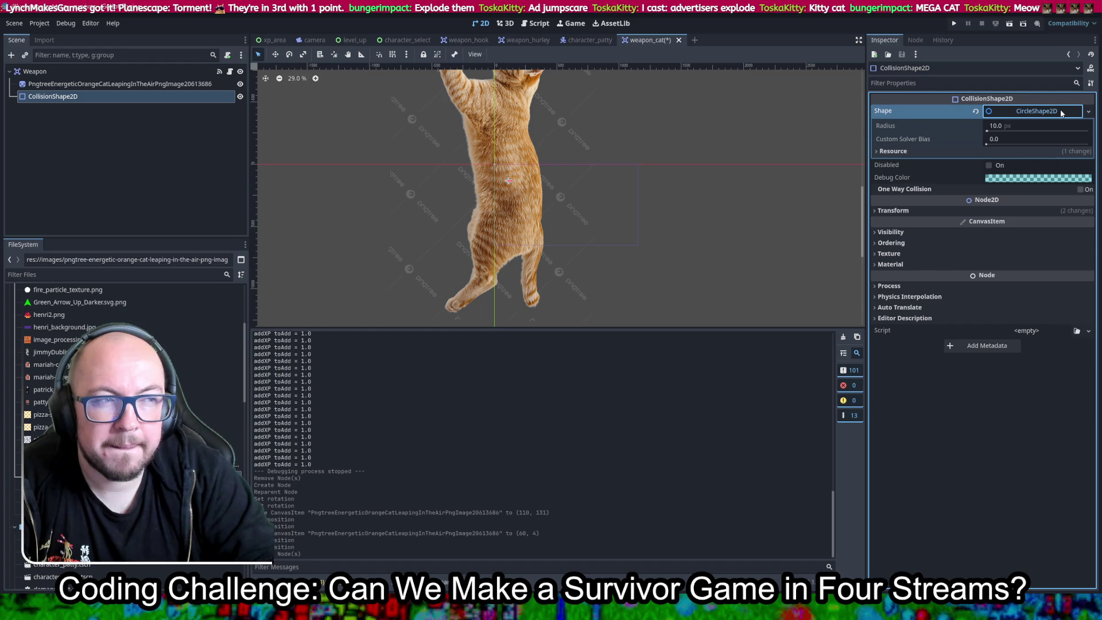
click(1087, 113)
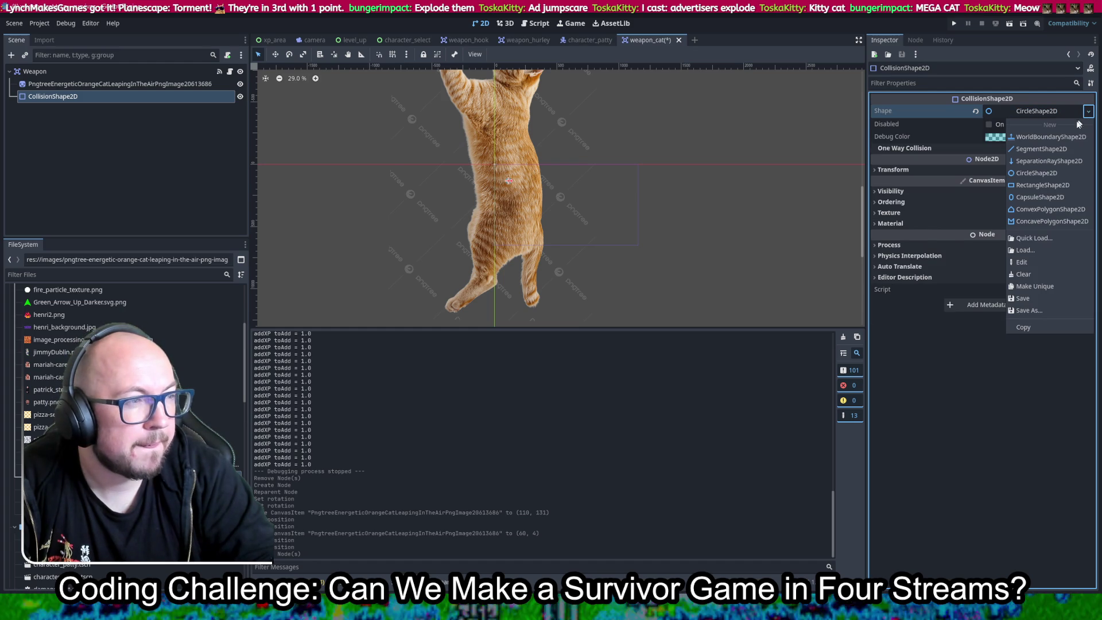
click(1046, 199)
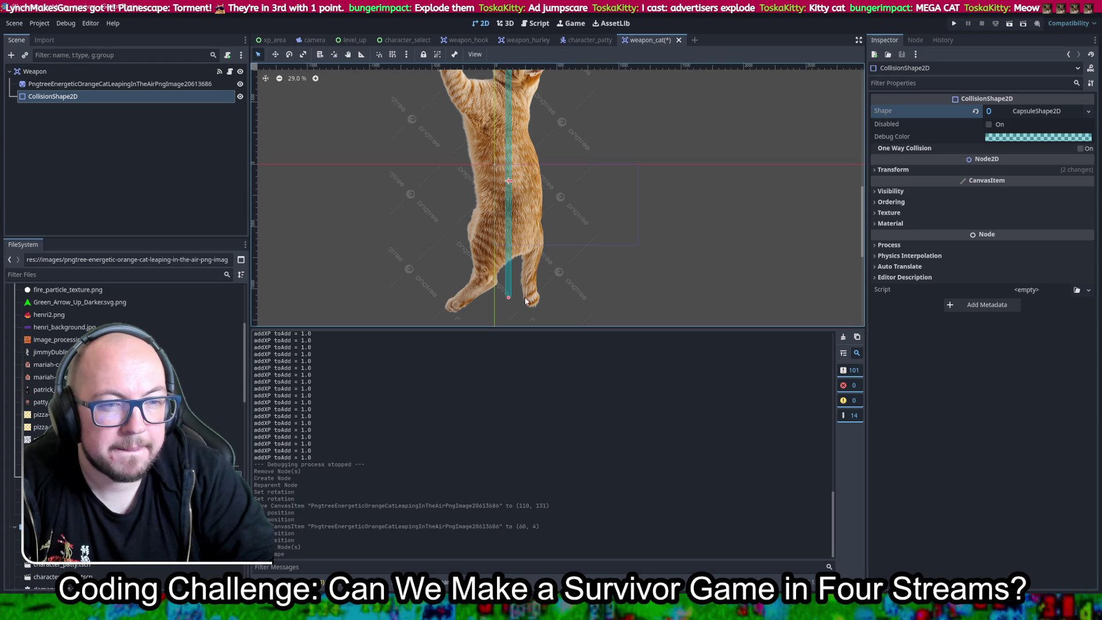
scroll(546, 246, down, 2)
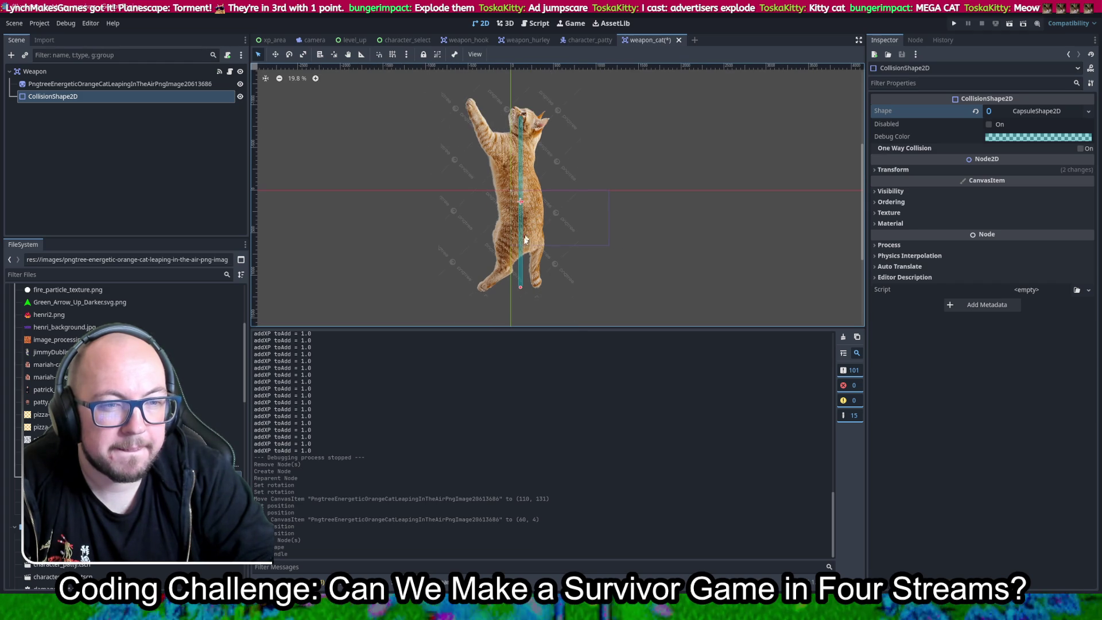
drag(523, 286, 524, 295)
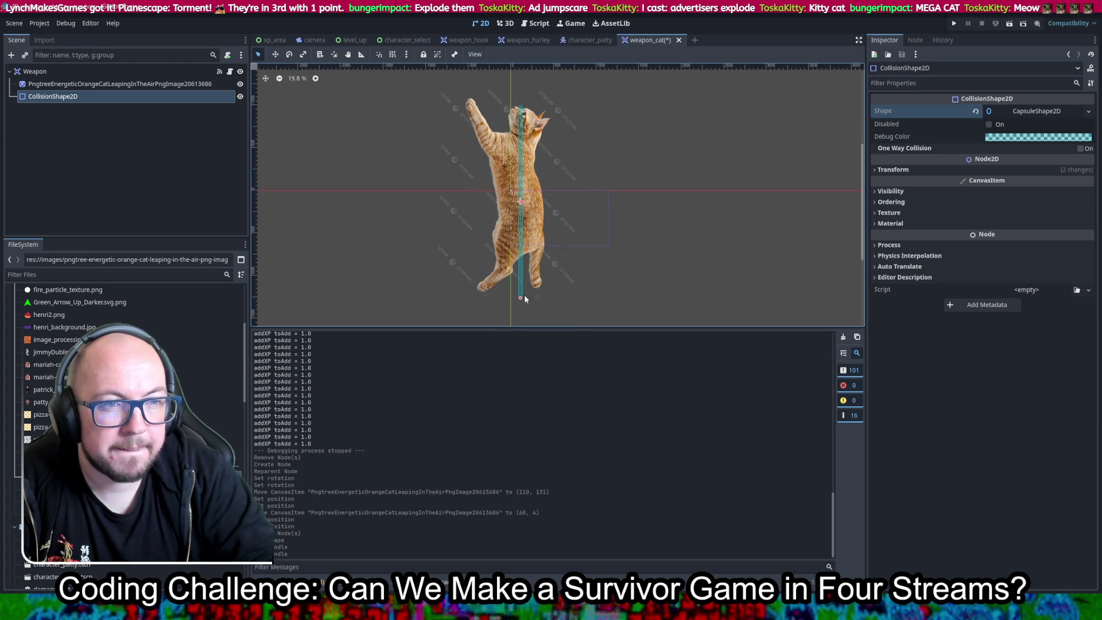
mouse_move(523, 203)
mouse_down()
mouse_move(564, 210)
mouse_move(533, 236)
mouse_move(524, 229)
mouse_up()
key(ctrl+s)
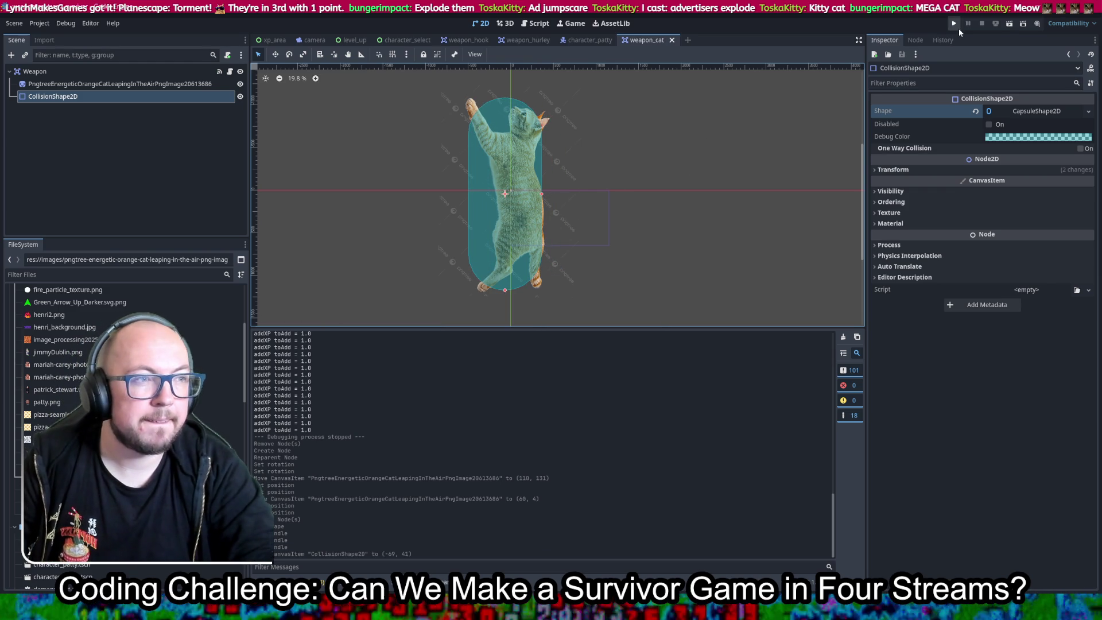
Run the project briefly, close the game, and open level.tscn.
click(955, 24)
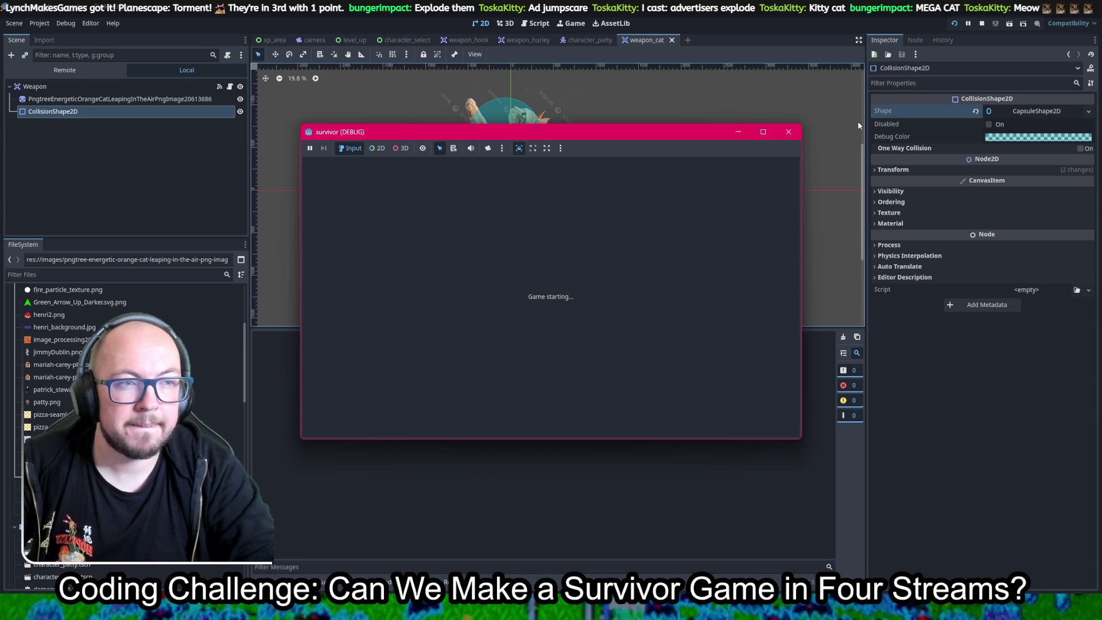
click(787, 133)
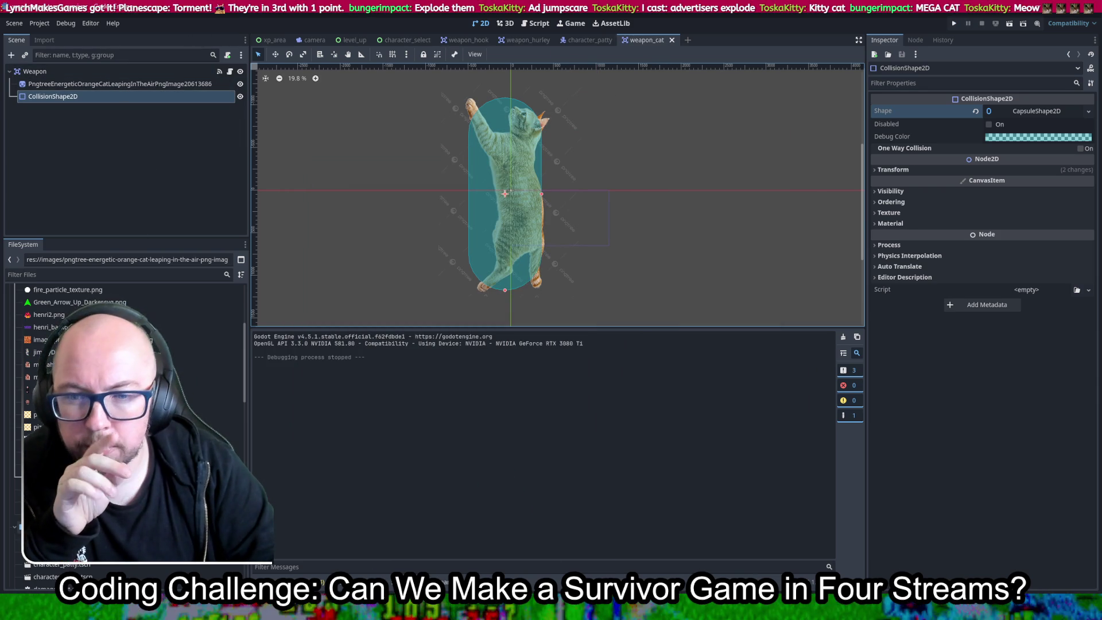
scroll(126, 390, up, 2)
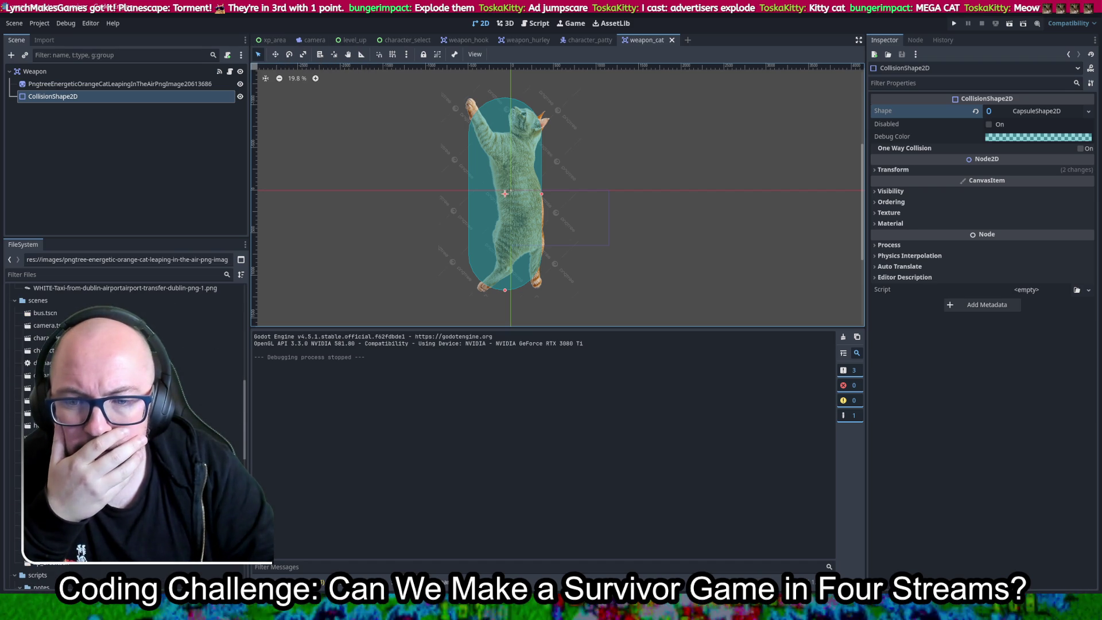
double_click(127, 451)
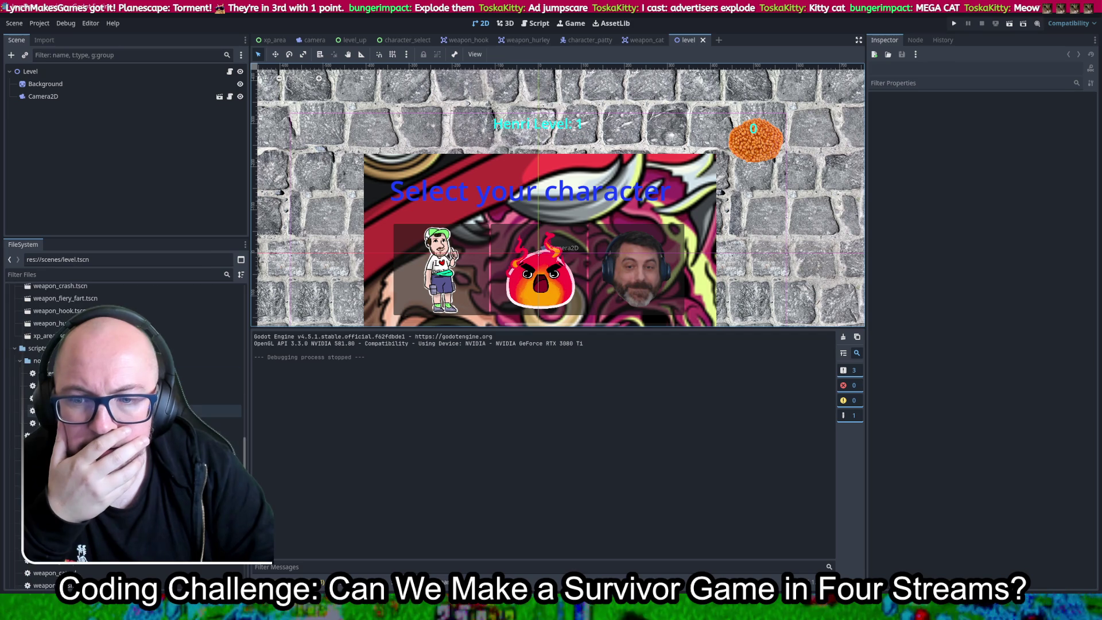
In level.gd, duplicate the Henri weapon branch.
key(ctrl+F3)
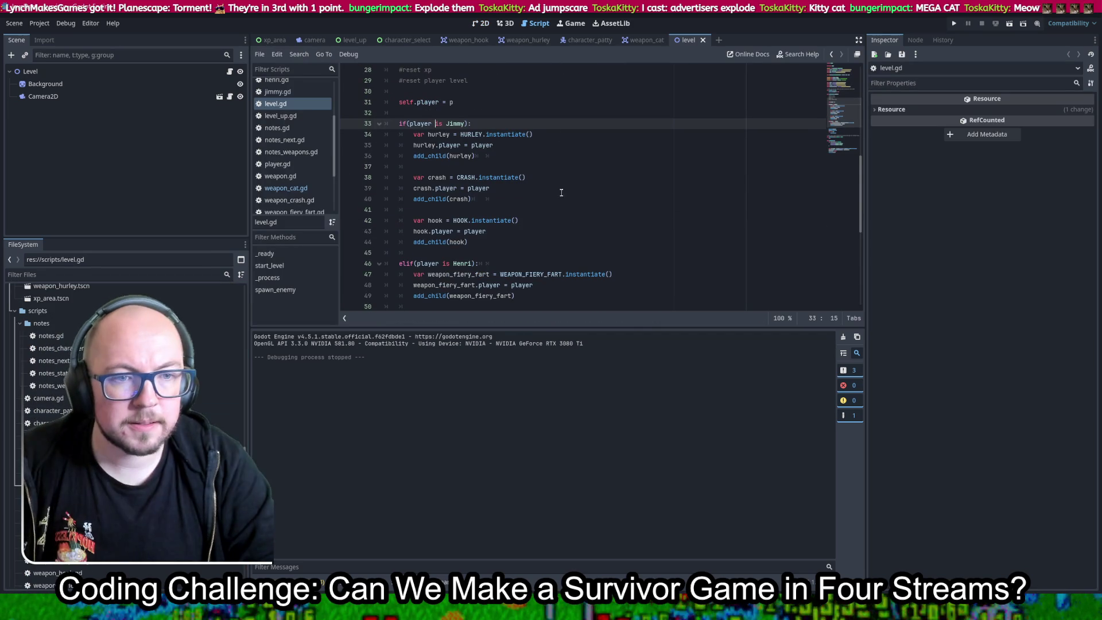
scroll(560, 172, down, 2)
drag(520, 232, 540, 181)
key(ctrl+c)
key(Right)
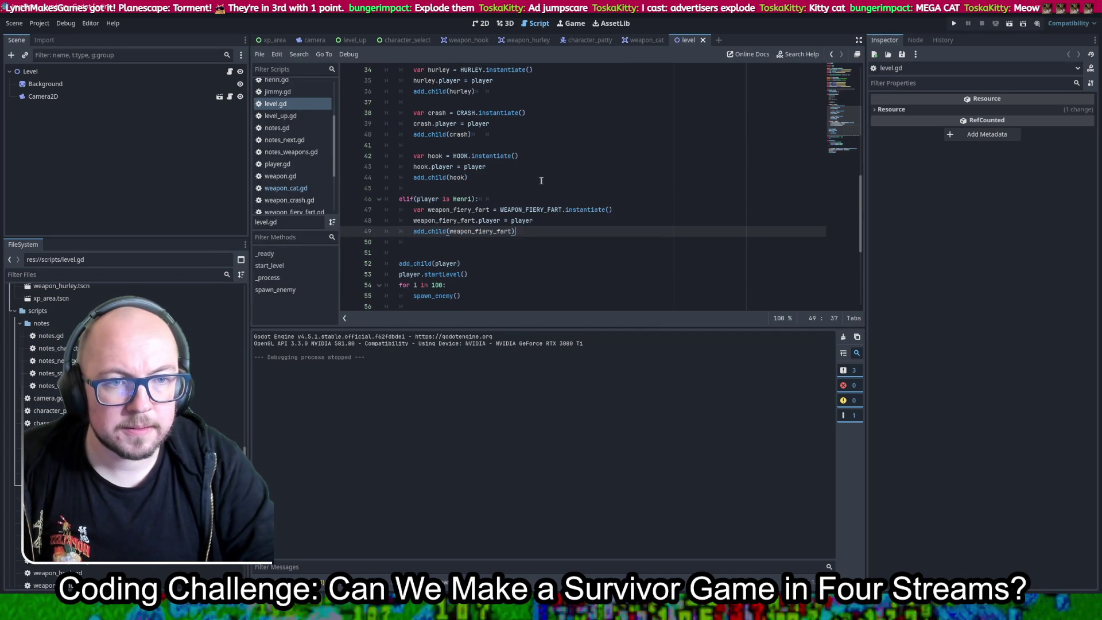
key(ctrl+v)
scroll(518, 228, up, 10)
scroll(519, 228, down, 2)
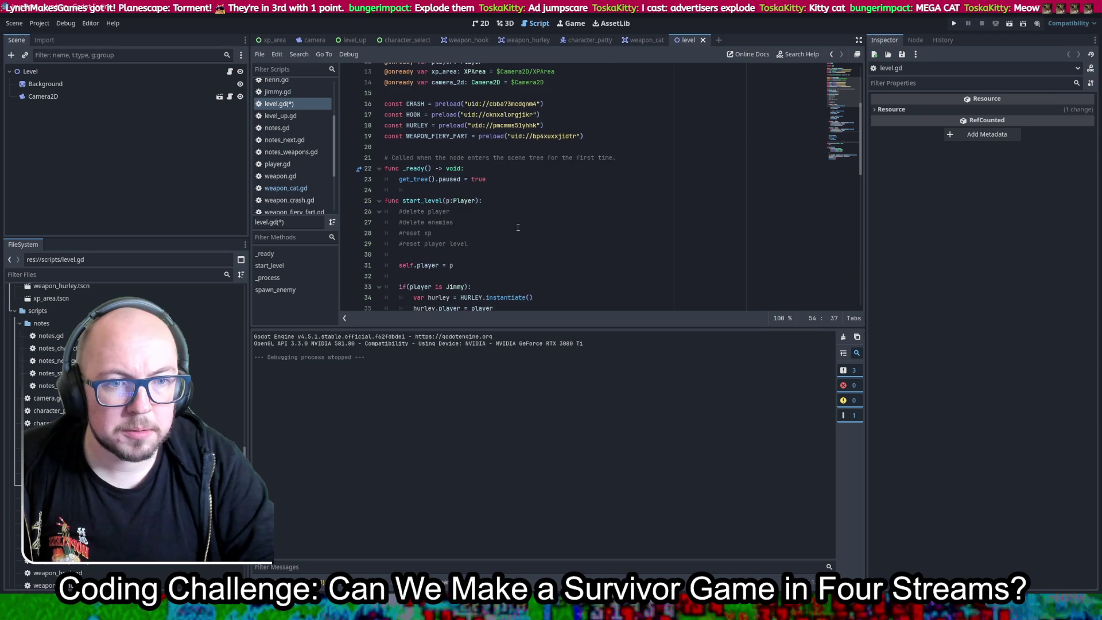
scroll(518, 228, up, 2)
scroll(519, 228, down, 12)
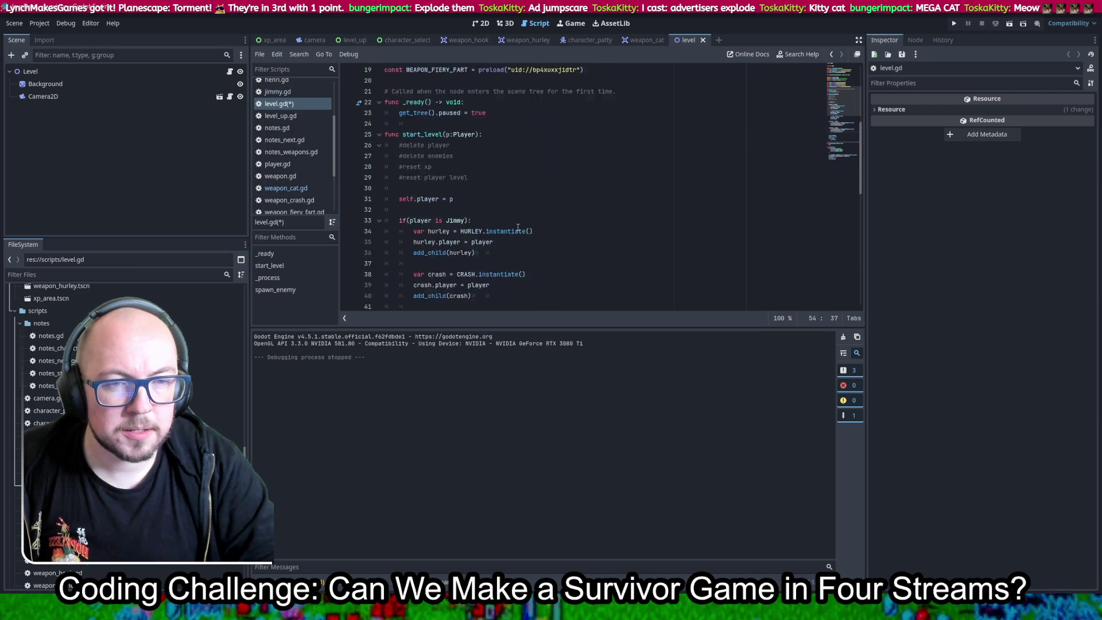
Change the copied branch's condition to Patty and rename weapon_fiery_fart to weapon_cat.
click(458, 188)
double_click(458, 188)
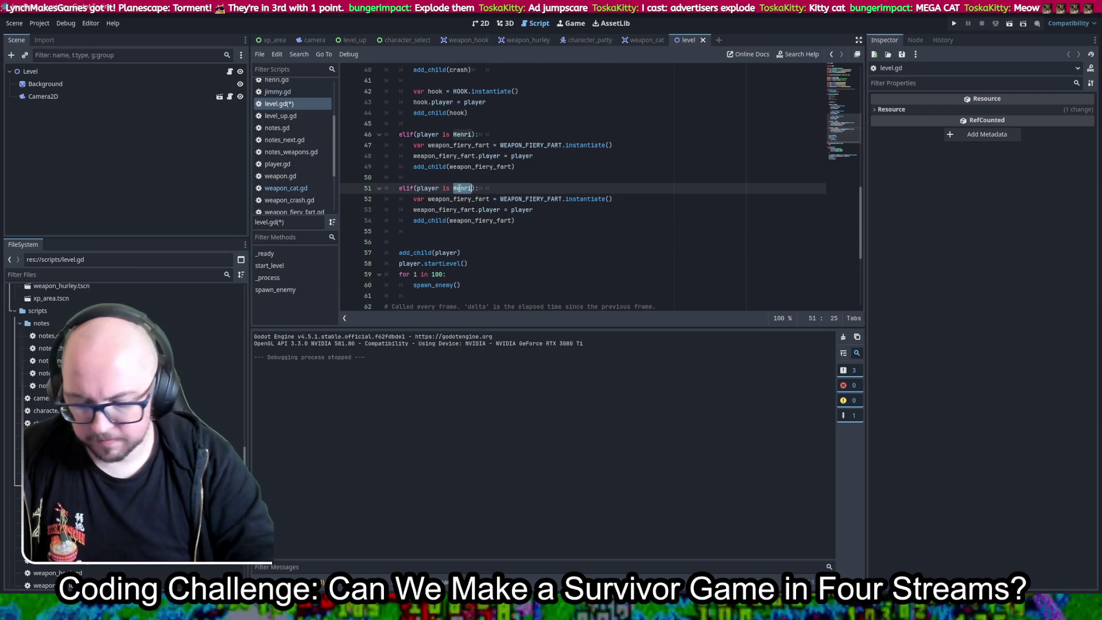
text(Pa)
text(tty)
key(ctrl+s)
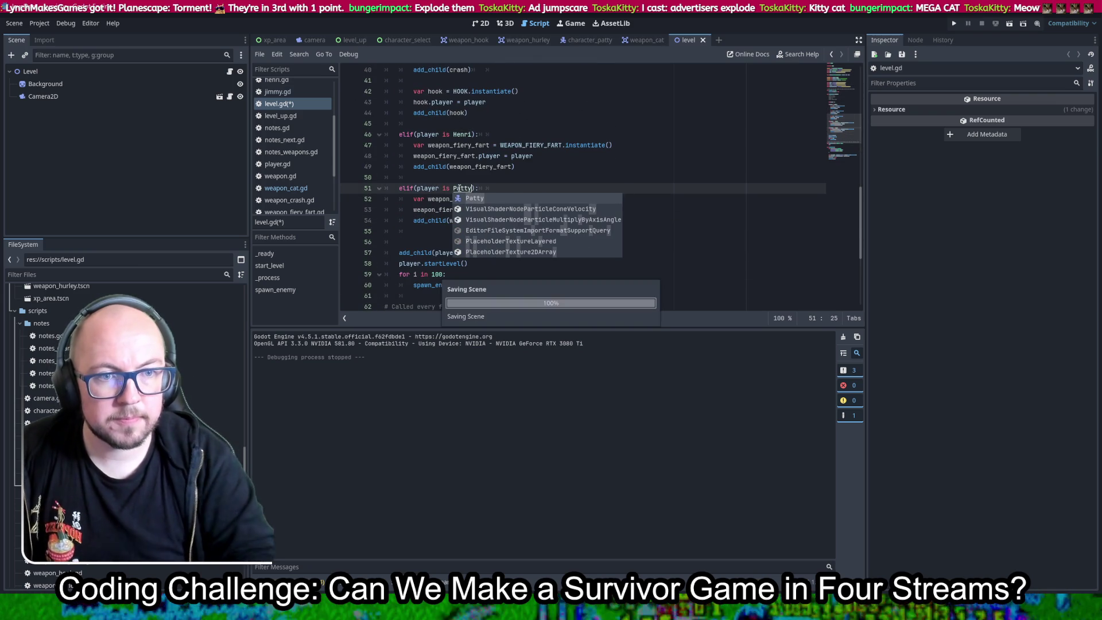
click(651, 170)
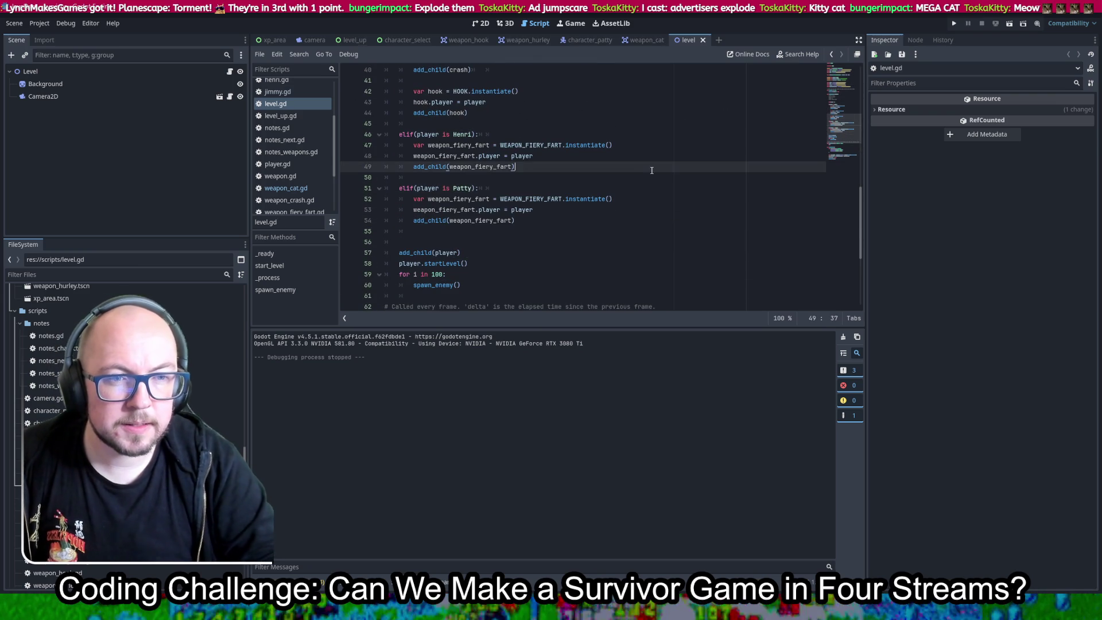
drag(489, 199, 463, 199)
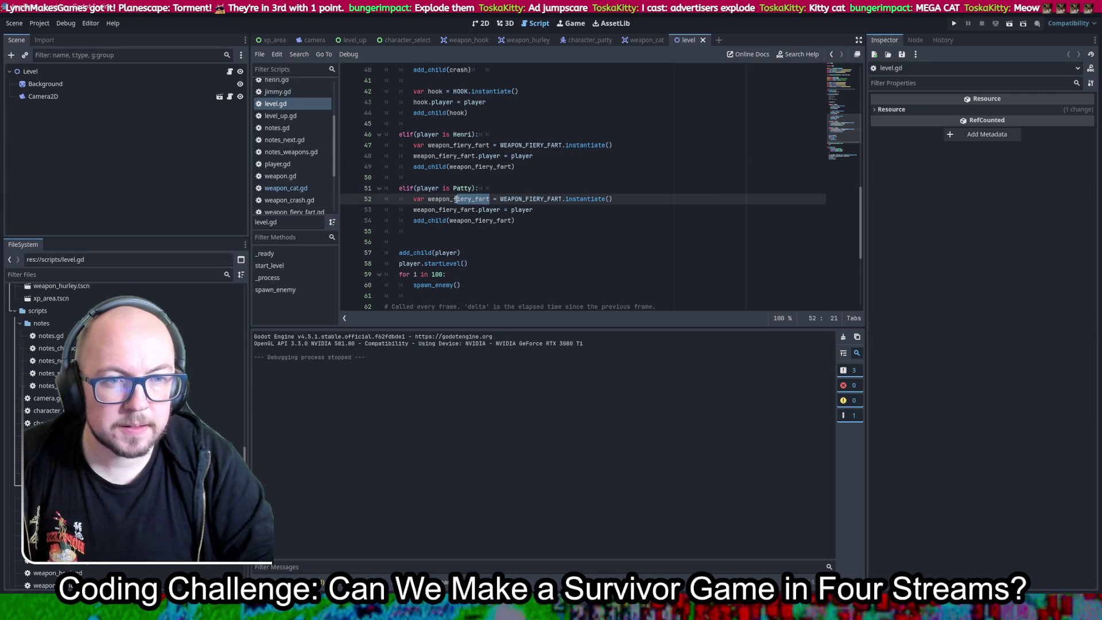
text(ca)
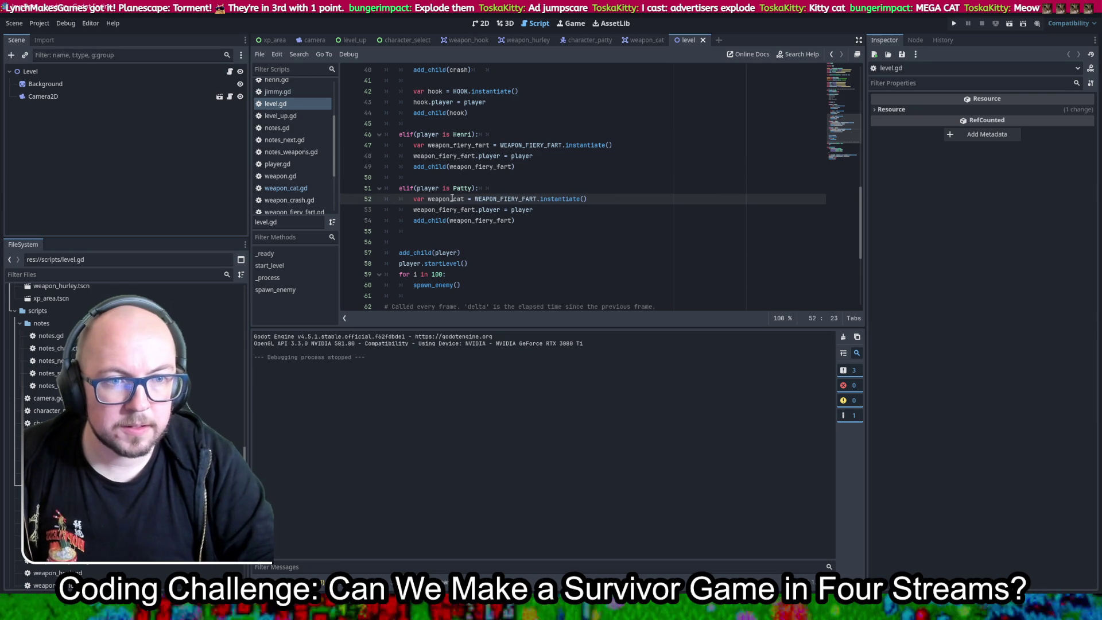
double_click(446, 210)
key(ctrl+d)
text(weapon_cat)
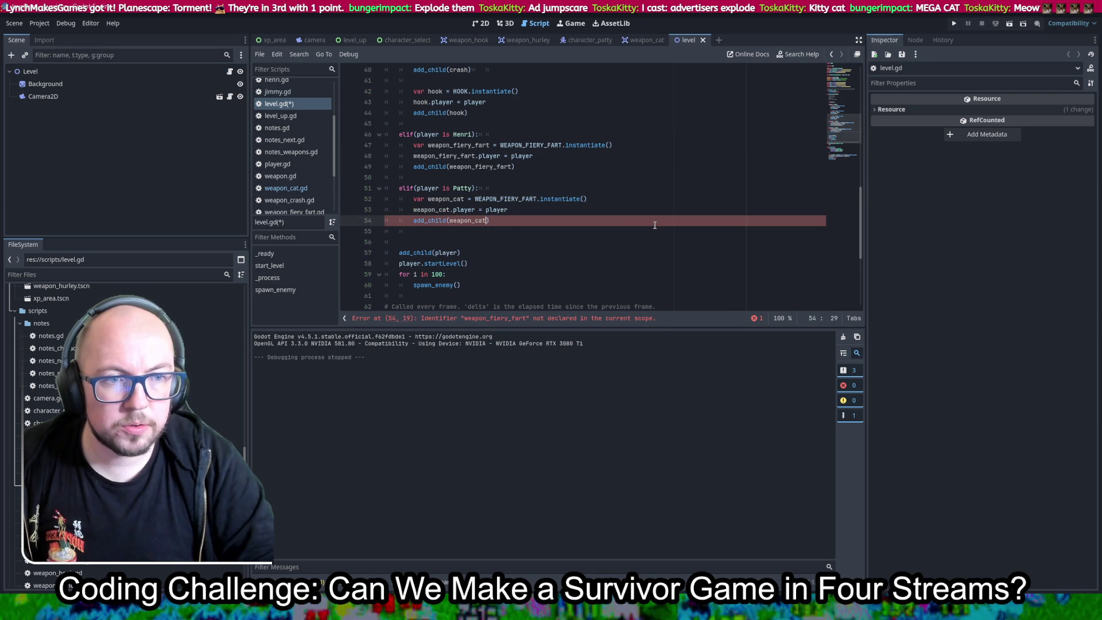
Run the game, start as Henri, play briefly, then close the game window.
click(956, 23)
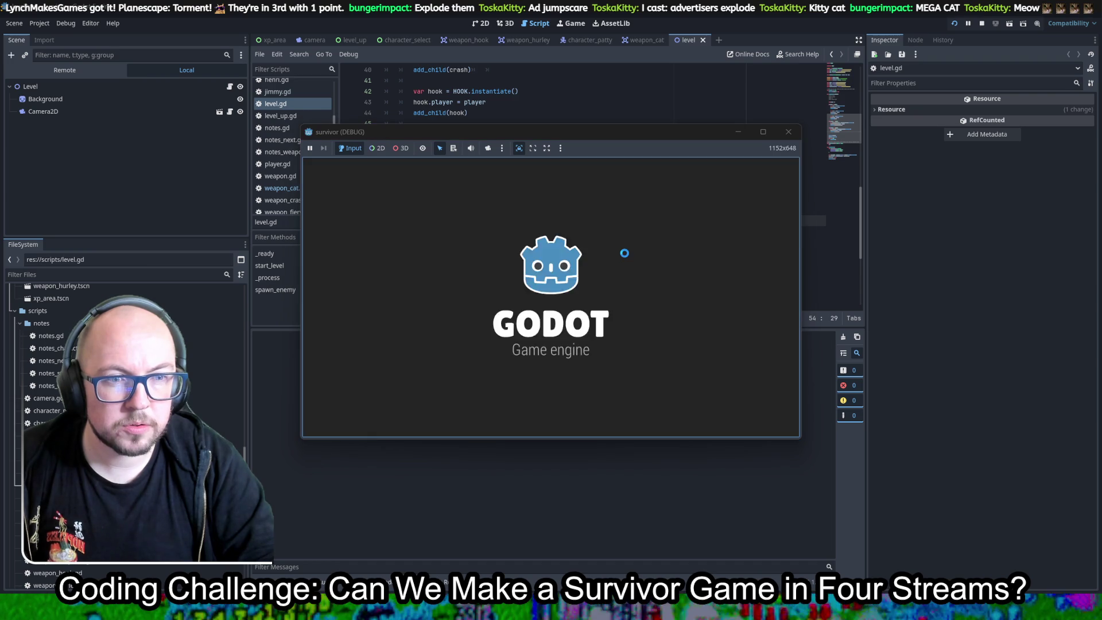
click(653, 303)
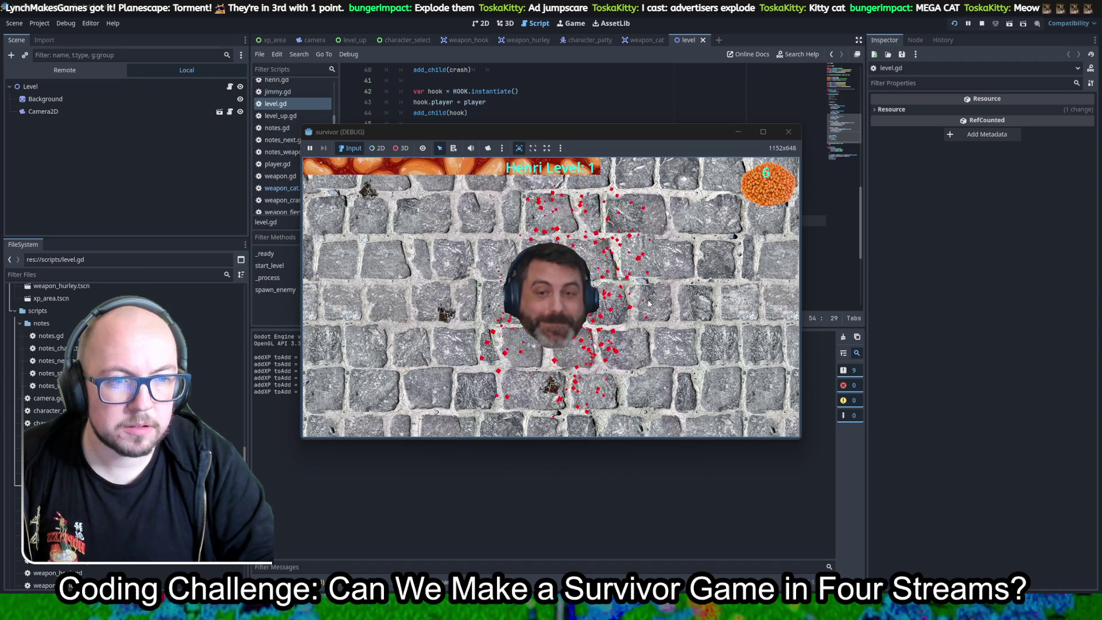
click(796, 133)
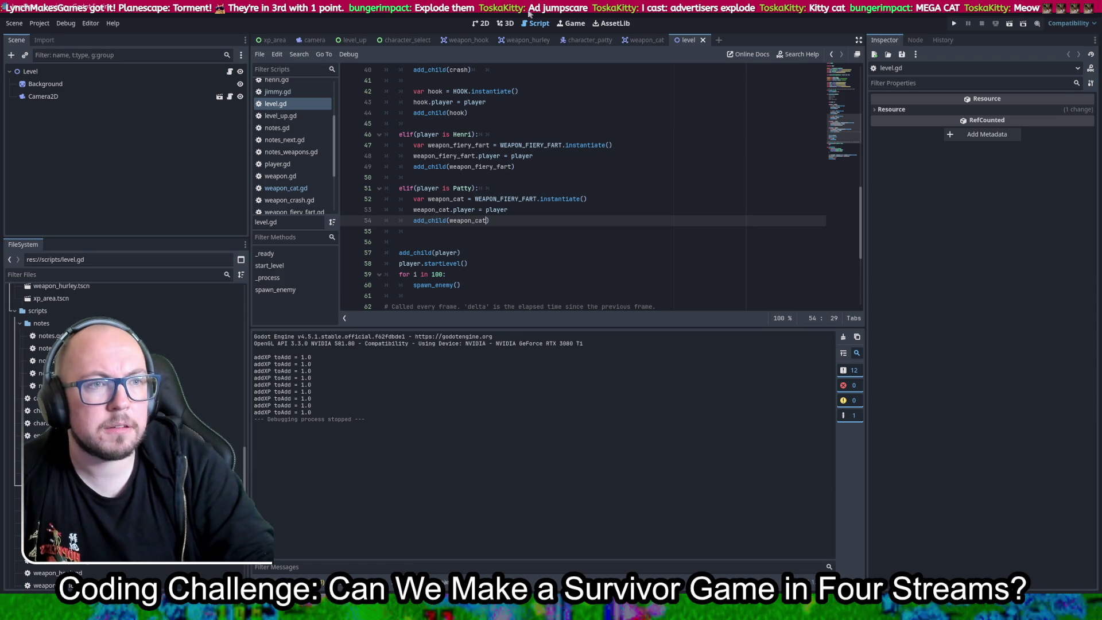
Check the character_patty scene and script, then insert an empty line below the Patty condition in level.gd.
click(569, 44)
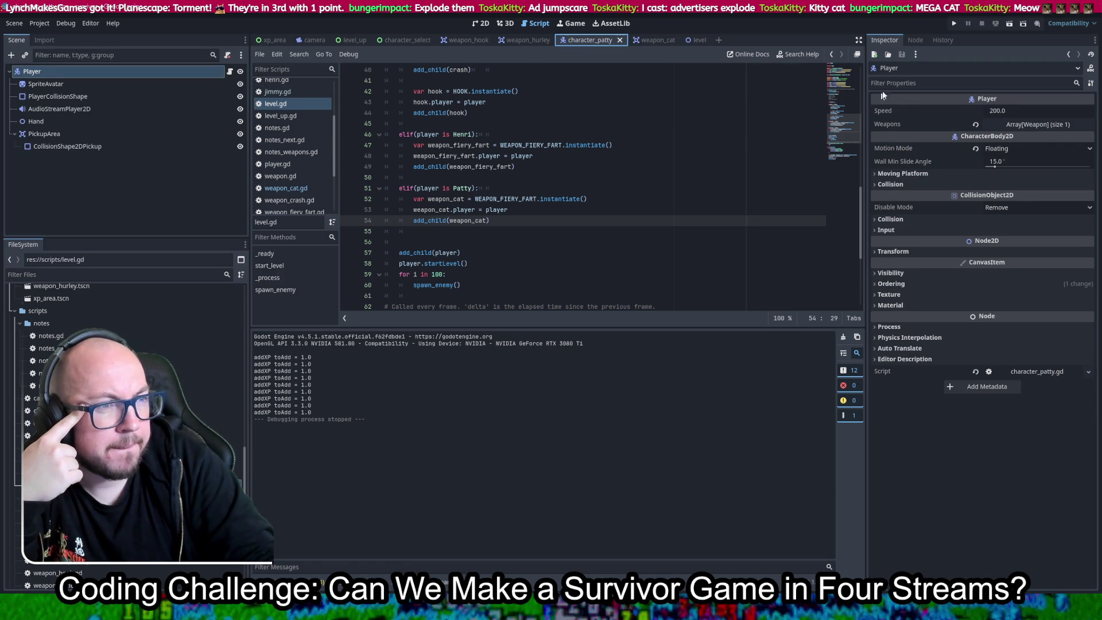
click(1039, 372)
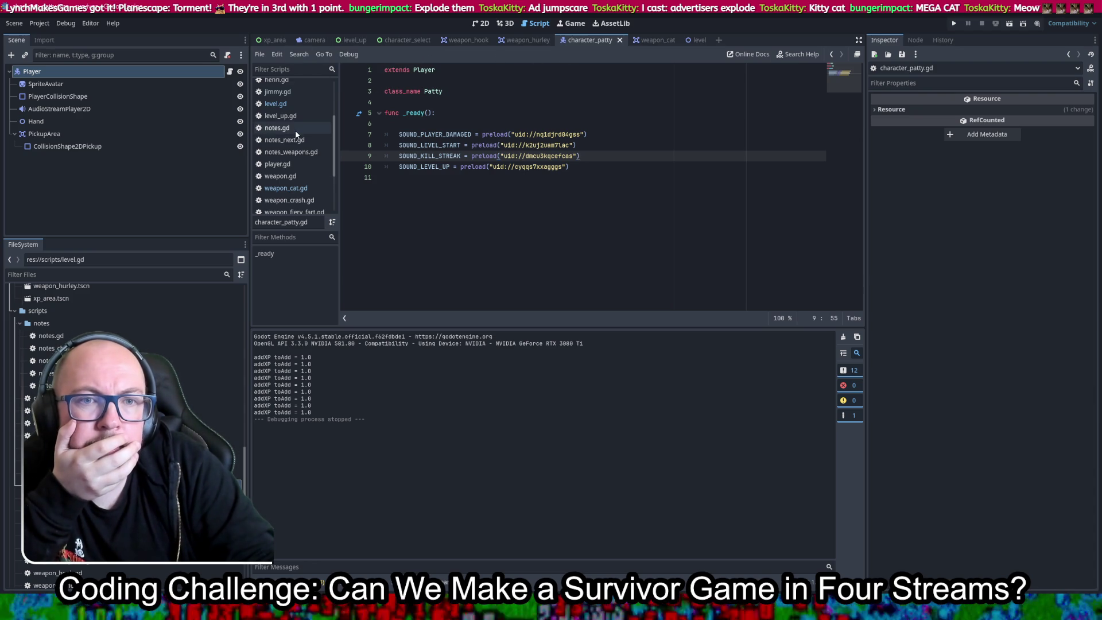
click(292, 107)
click(508, 186)
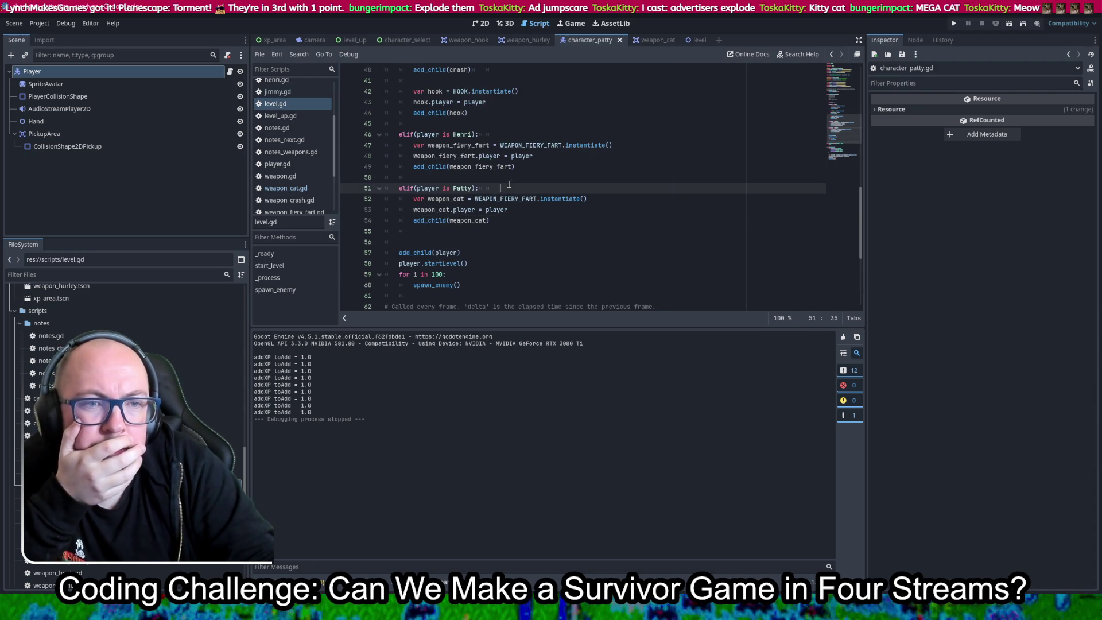
key(Return)
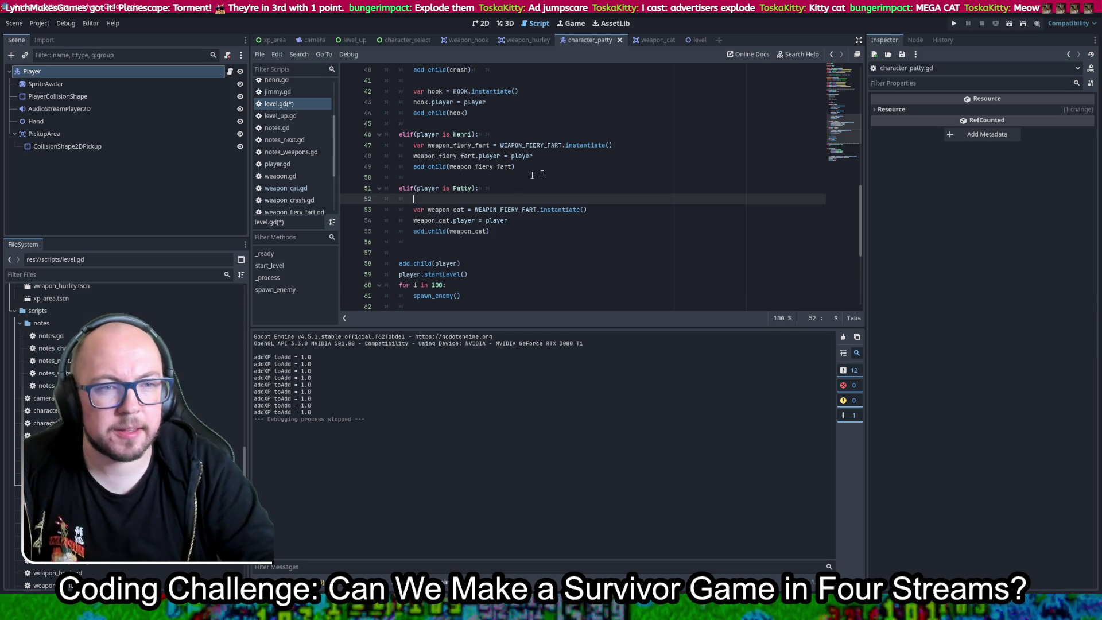
scroll(499, 236, up, 4)
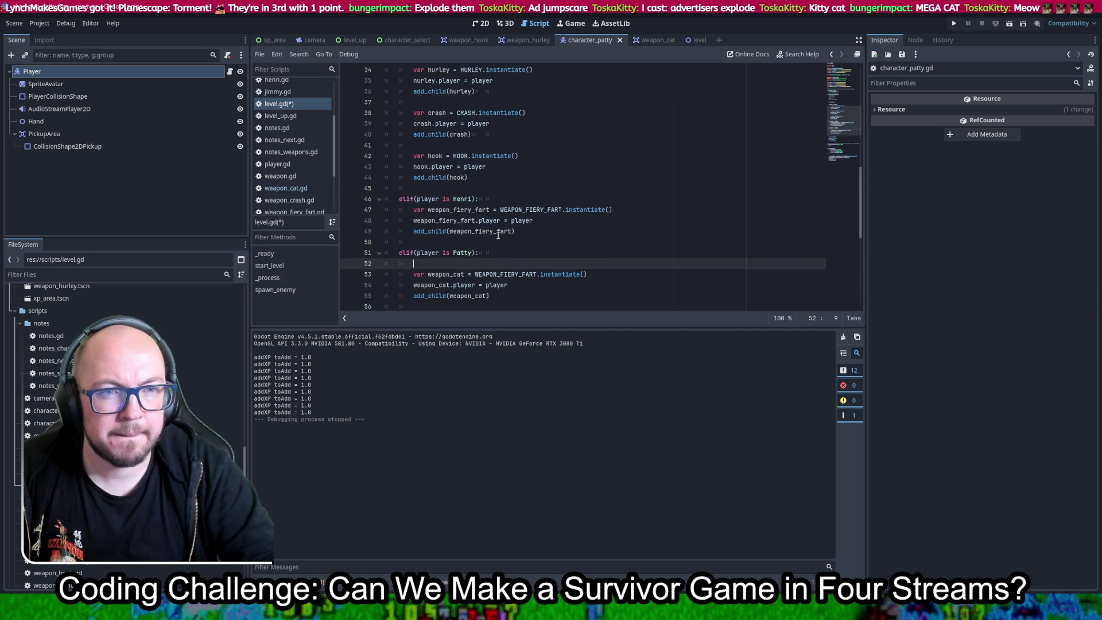
scroll(498, 236, down, 4)
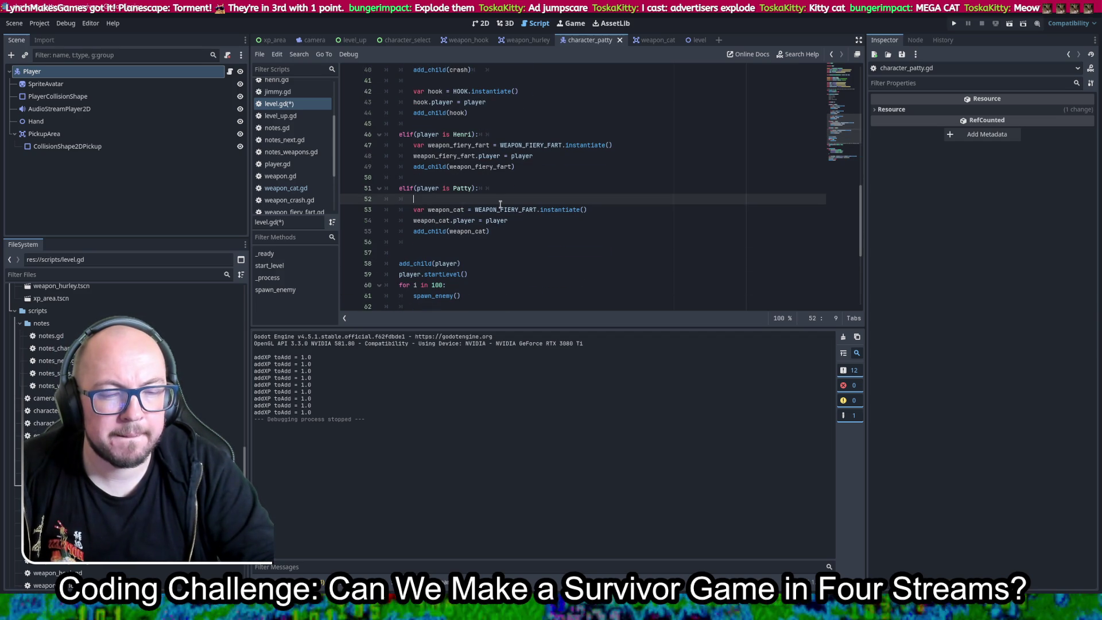
Change the FIERY_FART weapon name on line 53 to WEAPON_CAT and save level.gd.
drag(538, 209, 505, 210)
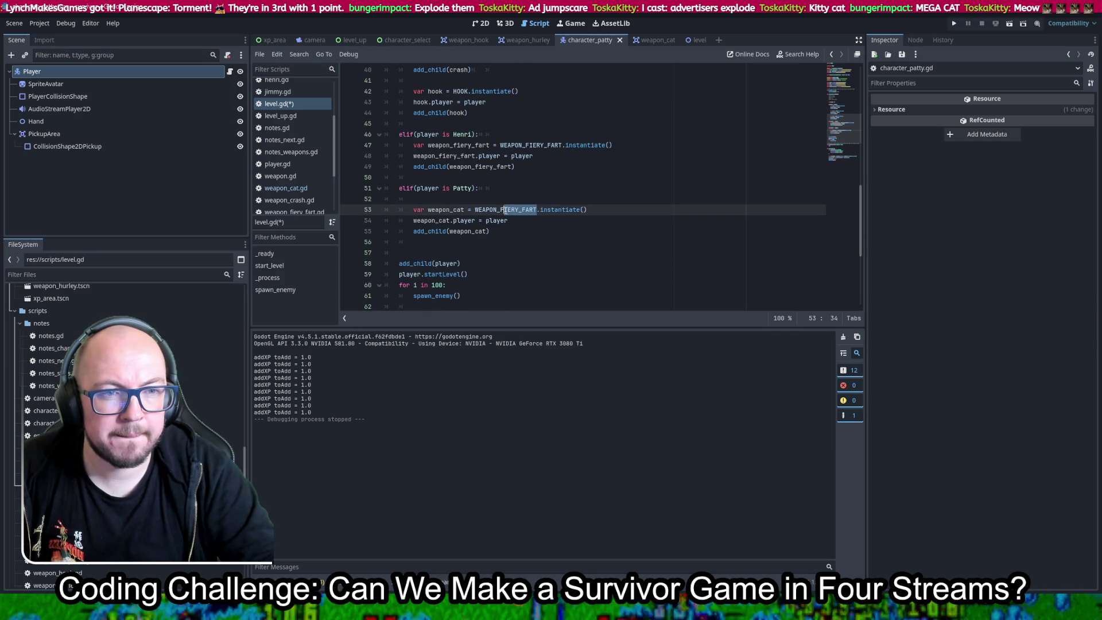
text(CA)
key(ctrl+s)
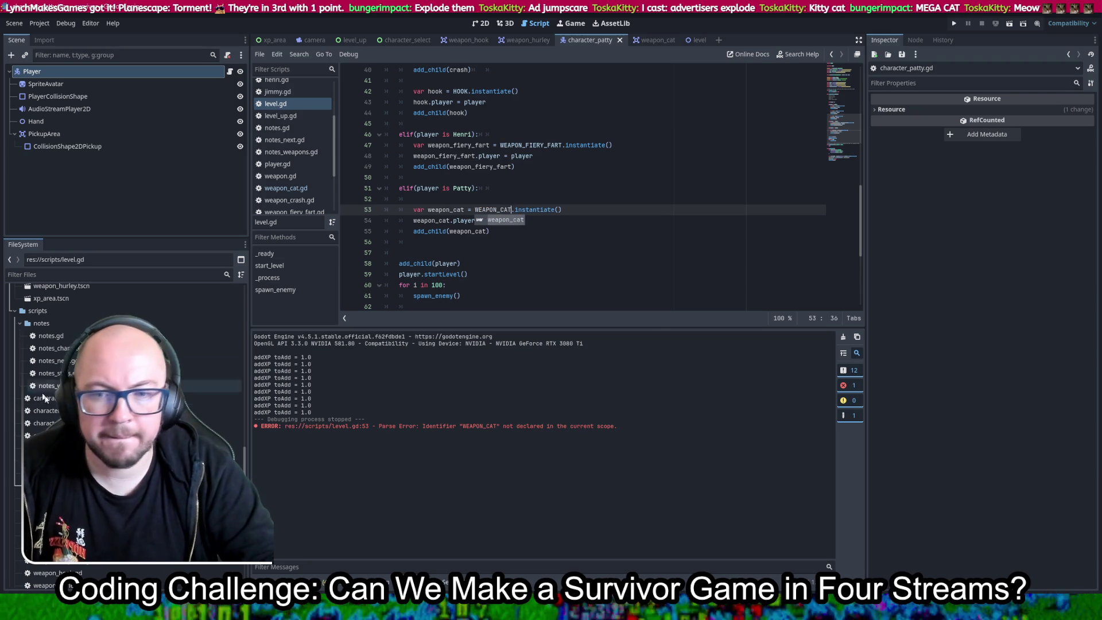
scroll(537, 276, up, 10)
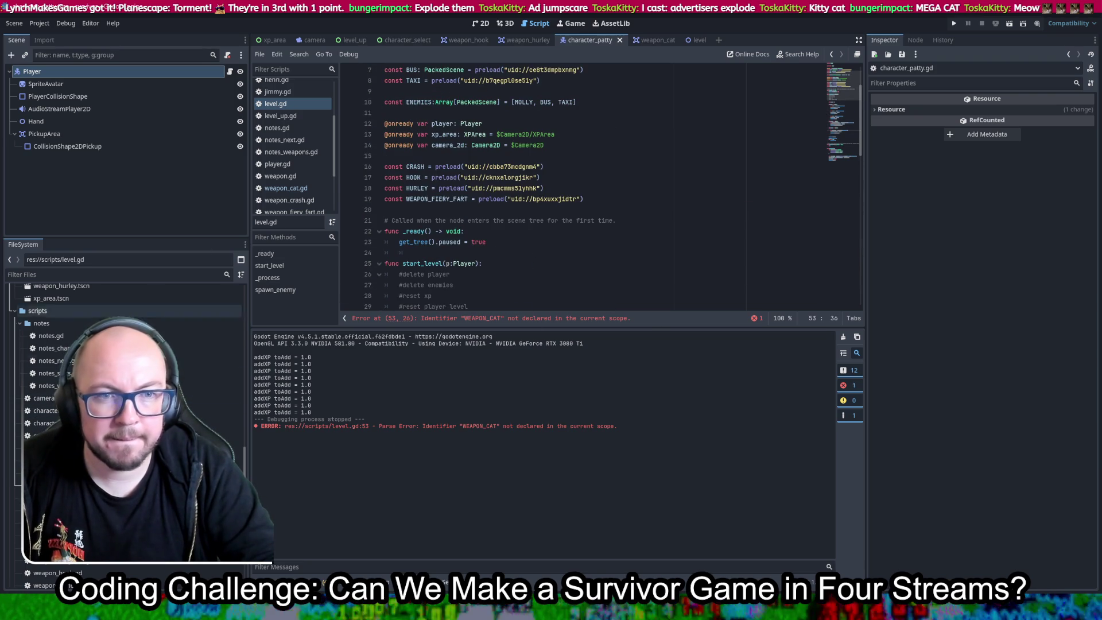
scroll(132, 409, down, 5)
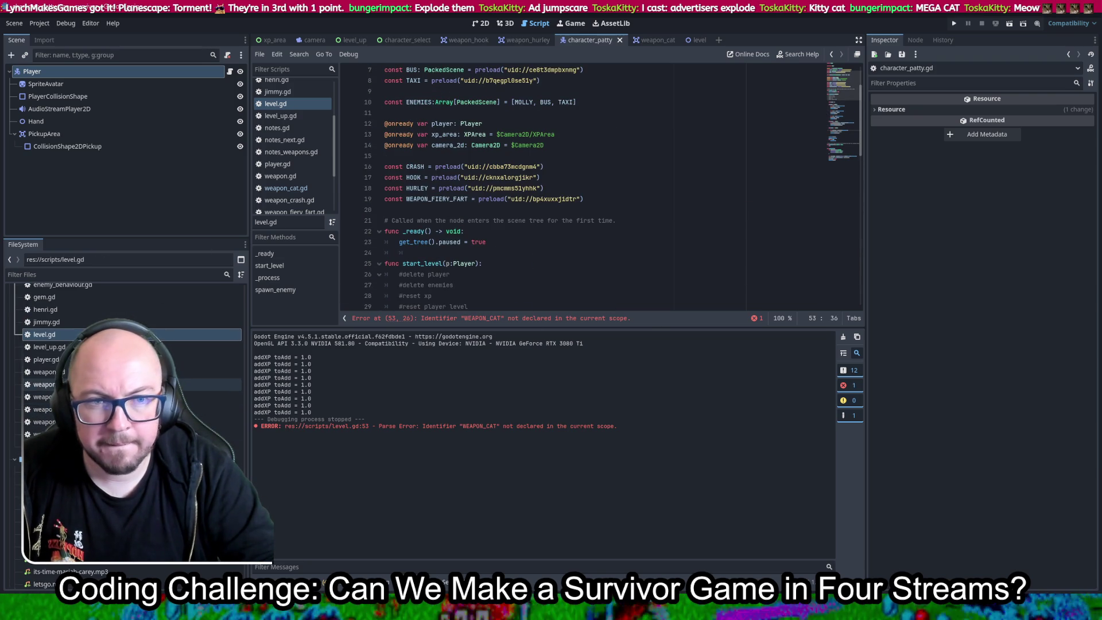
Add a weapon_cat preload constant under the weapon constants and save level.gd.
mouse_move(46, 384)
mouse_down()
mouse_move(431, 287)
mouse_move(489, 206)
mouse_move(453, 220)
mouse_move(600, 233)
mouse_up()
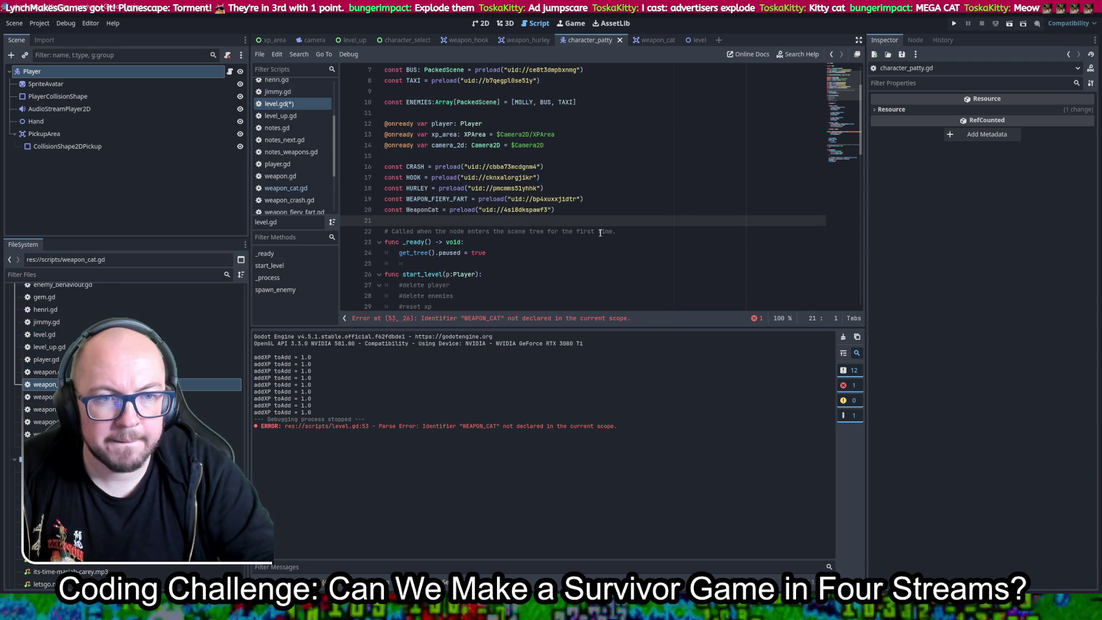
key(ctrl+s)
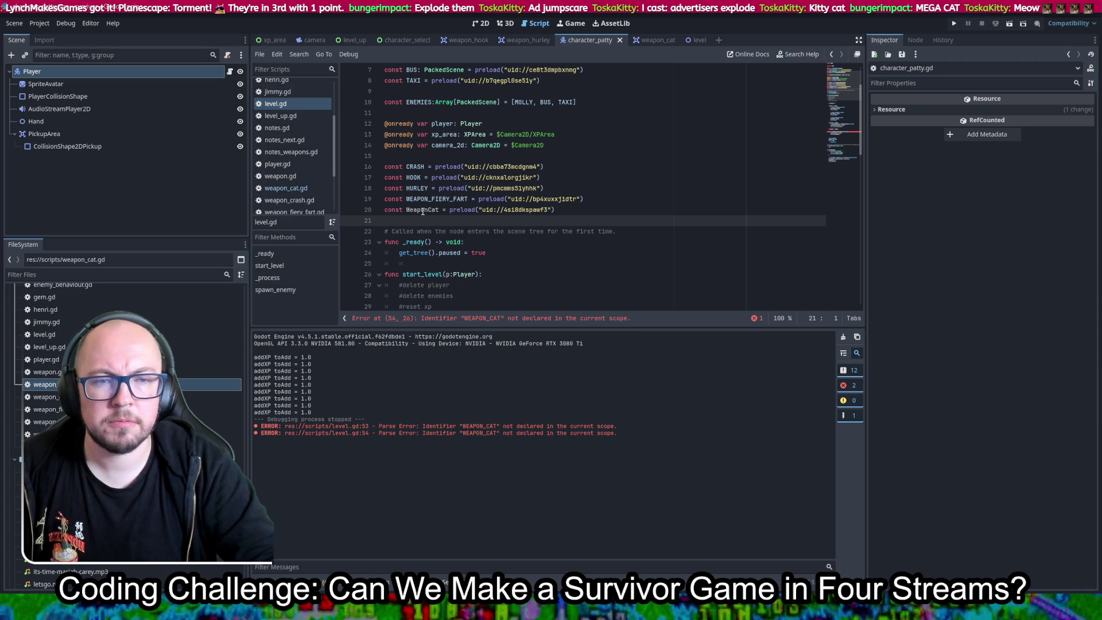
key(alt+Left)
key(ctrl+s)
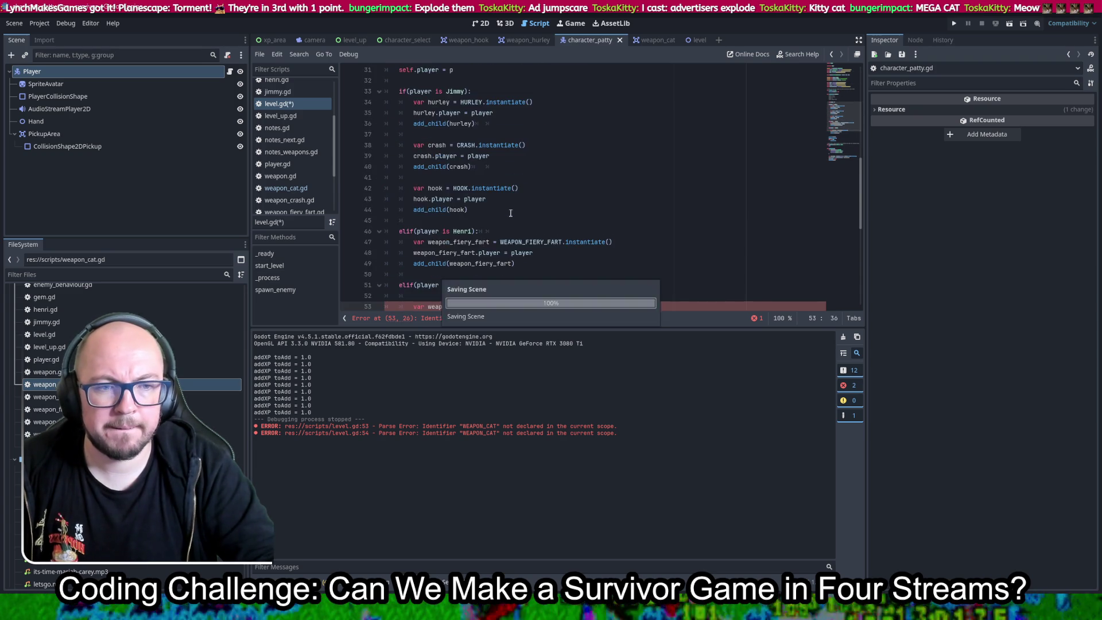
scroll(554, 205, down, 4)
scroll(554, 205, up, 9)
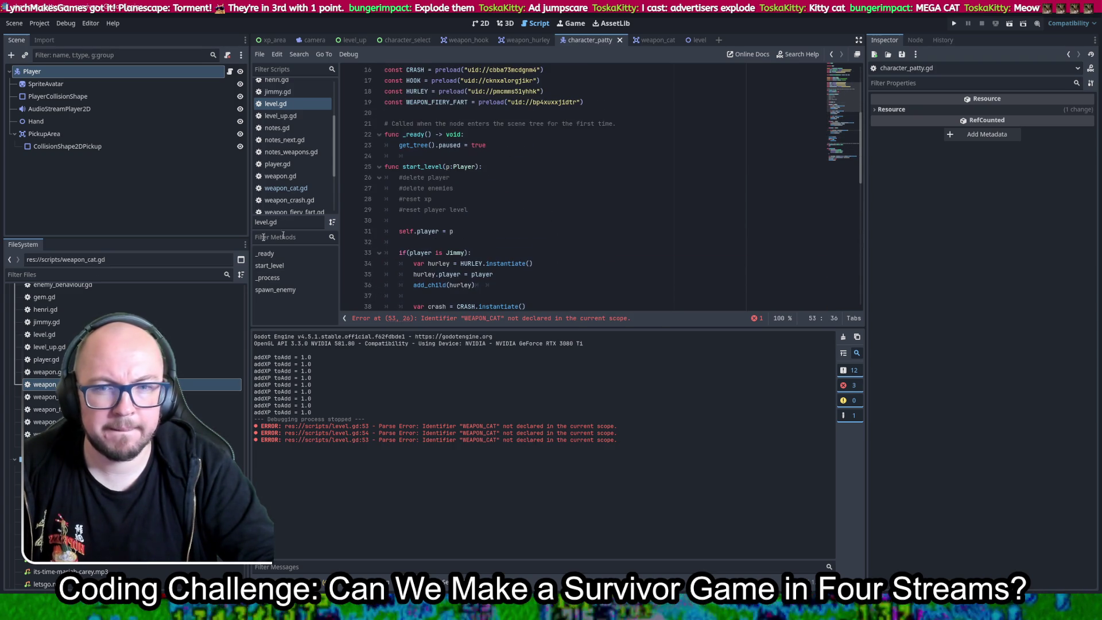
scroll(124, 425, up, 3)
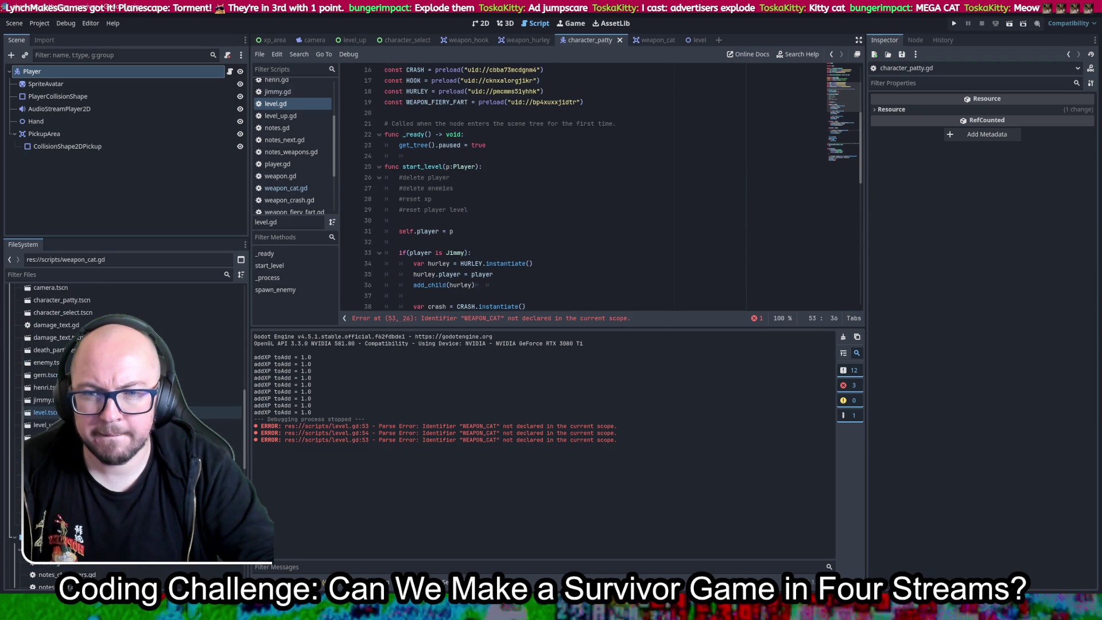
scroll(123, 425, up, 2)
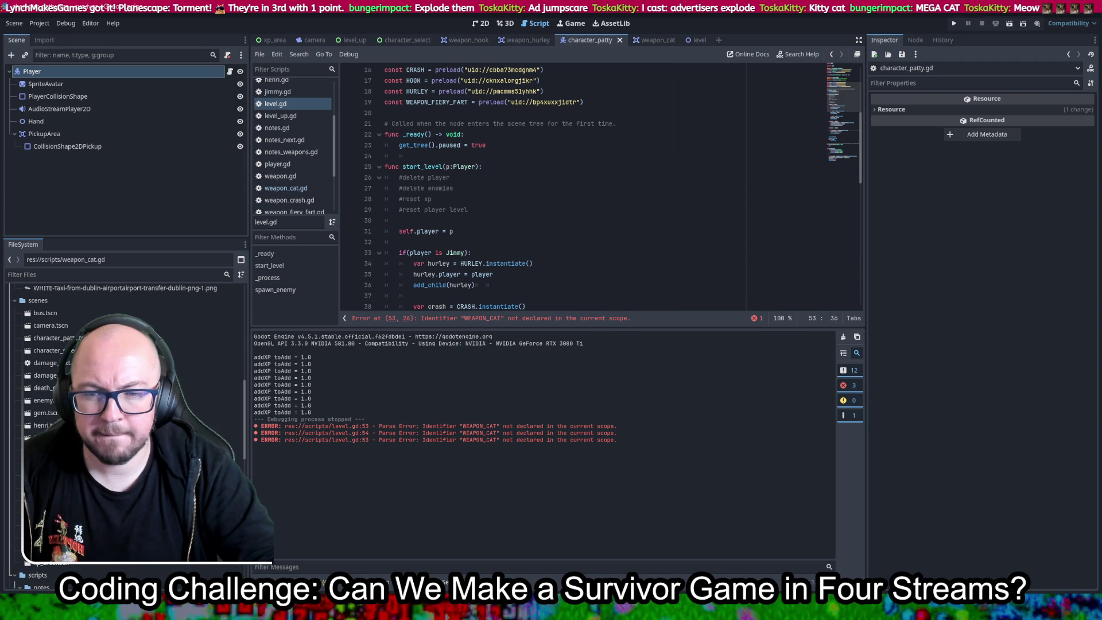
Declare WEAPON_CAT as a preload of the weapon_cat.tscn scene on line 20 and save.
mouse_move(52, 505)
mouse_down()
mouse_move(402, 172)
mouse_move(396, 113)
mouse_up()
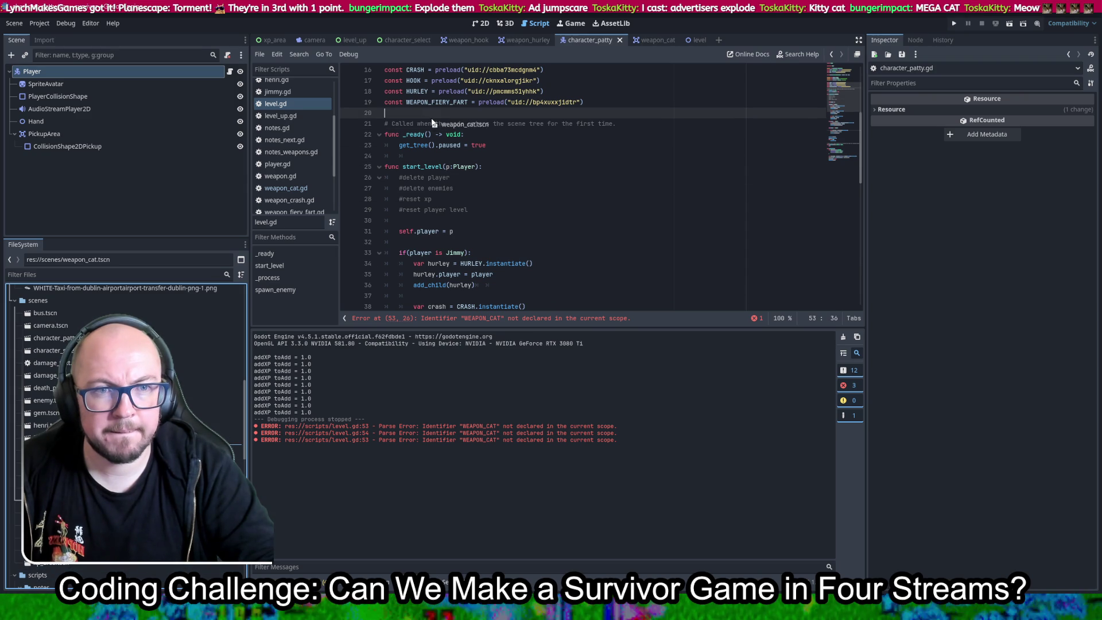
key(ctrl+s)
key(ctrl+a)
click(625, 195)
key(ctrl+s)
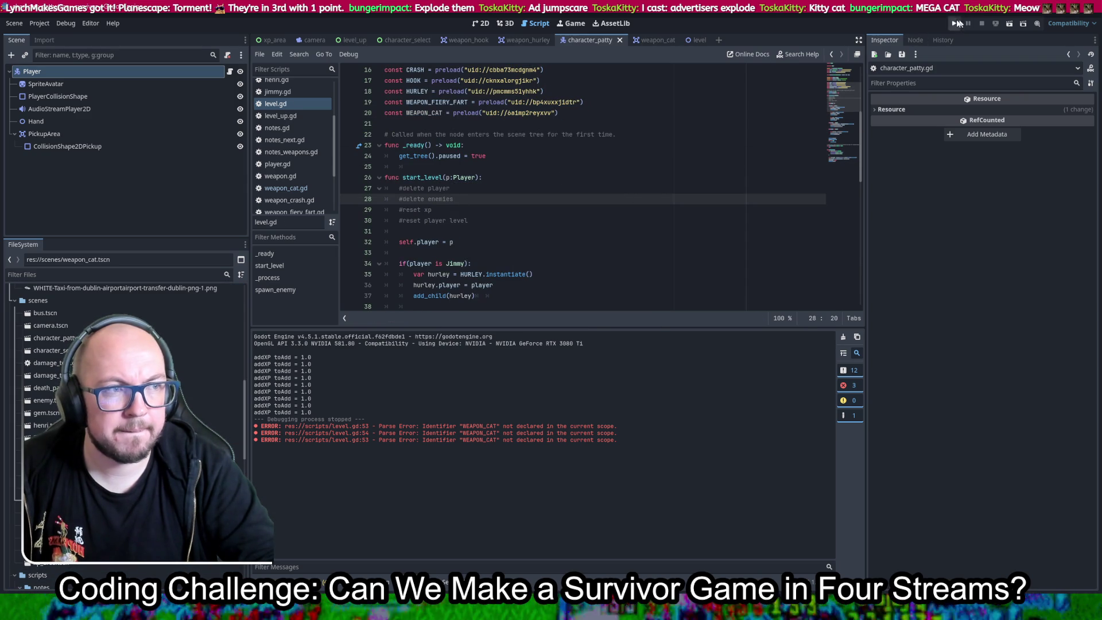
click(954, 23)
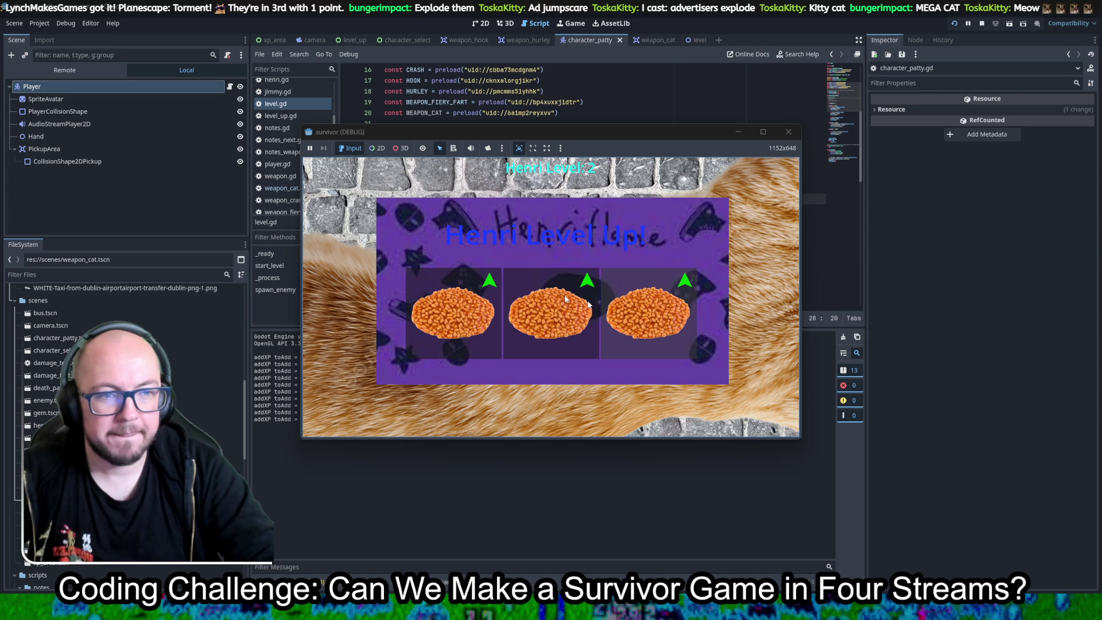
click(617, 304)
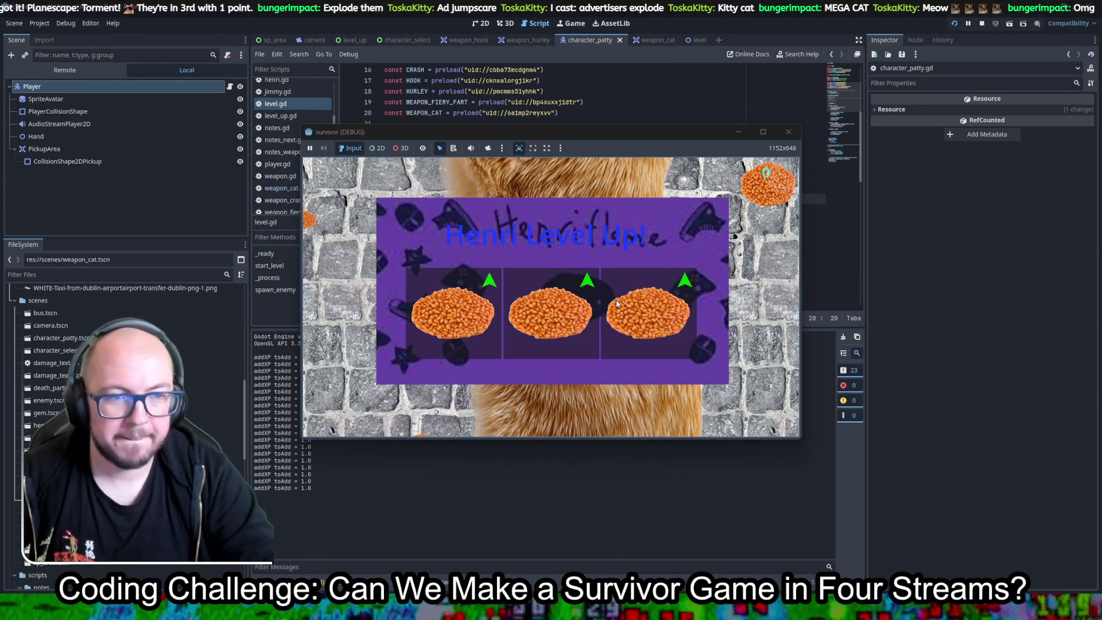
click(691, 299)
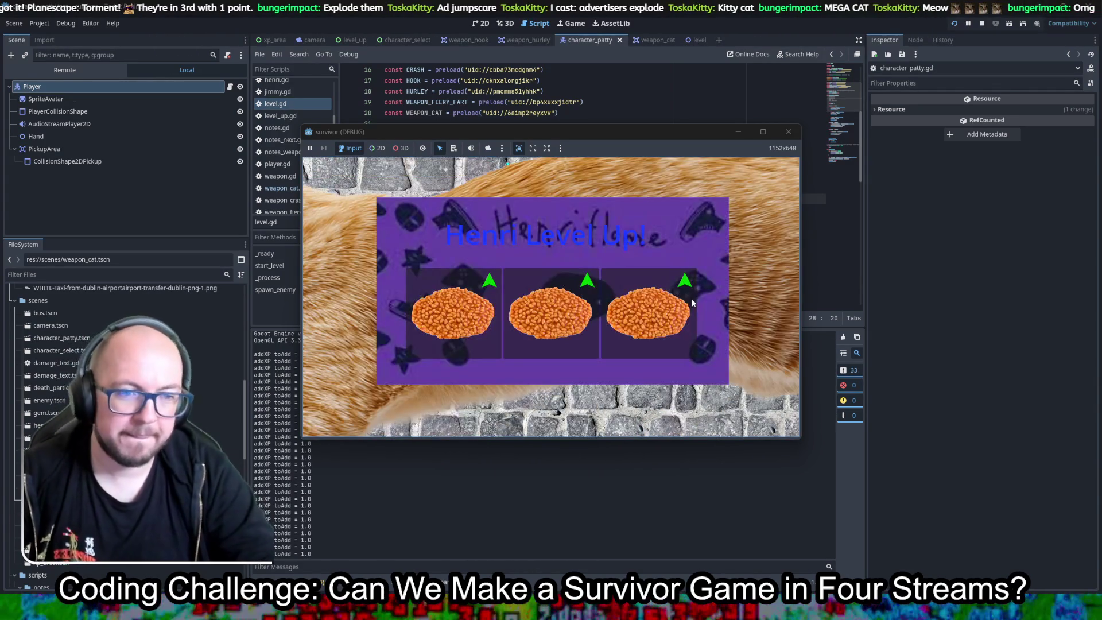
click(568, 347)
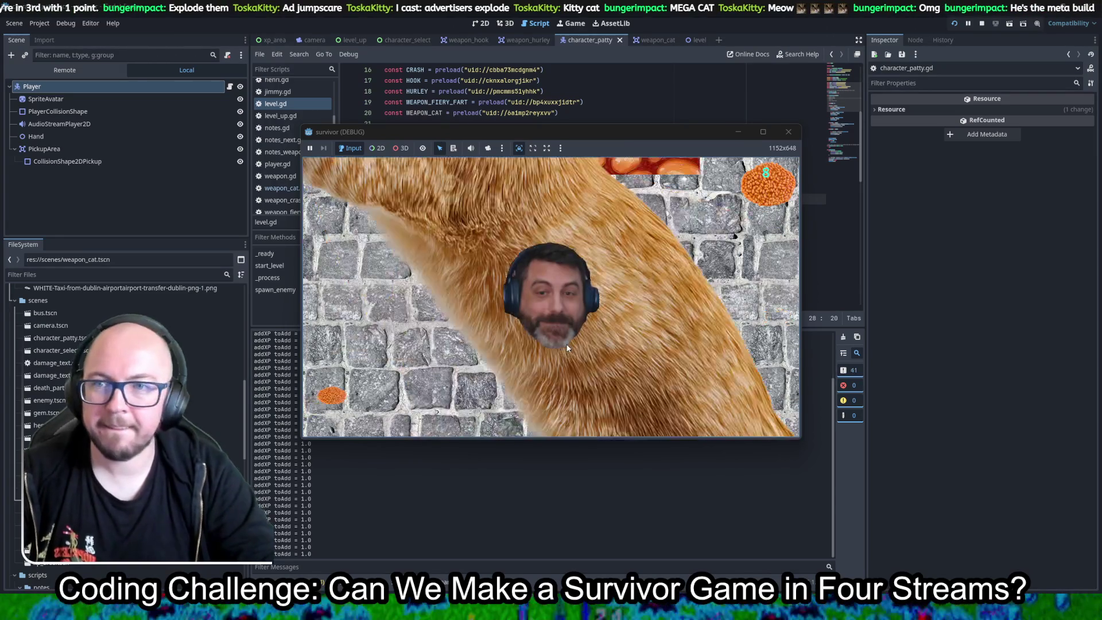
click(567, 346)
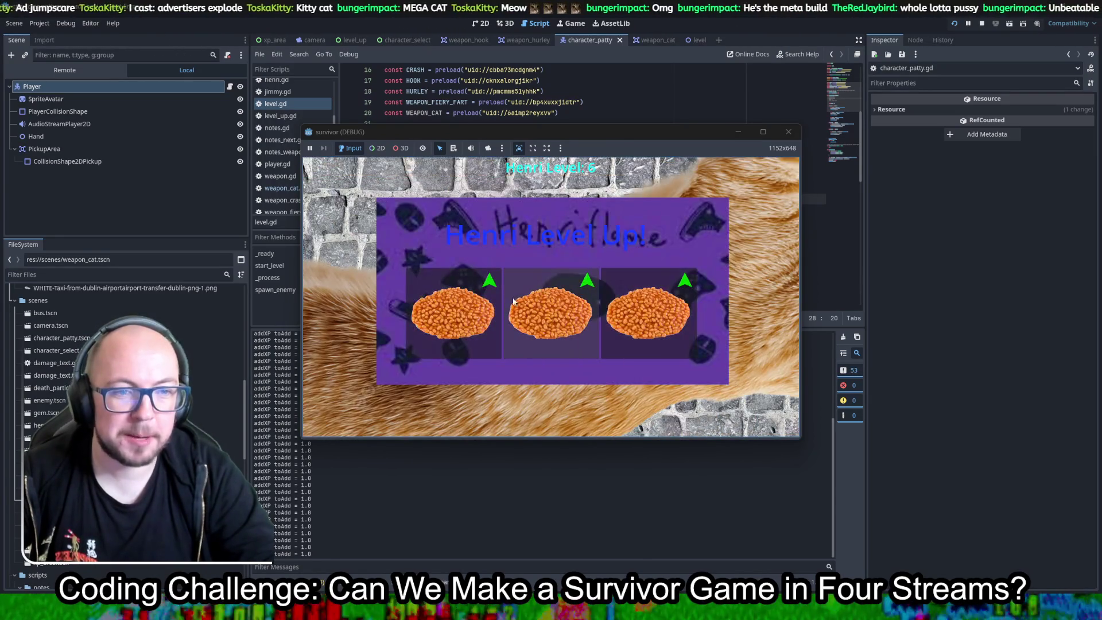
click(553, 318)
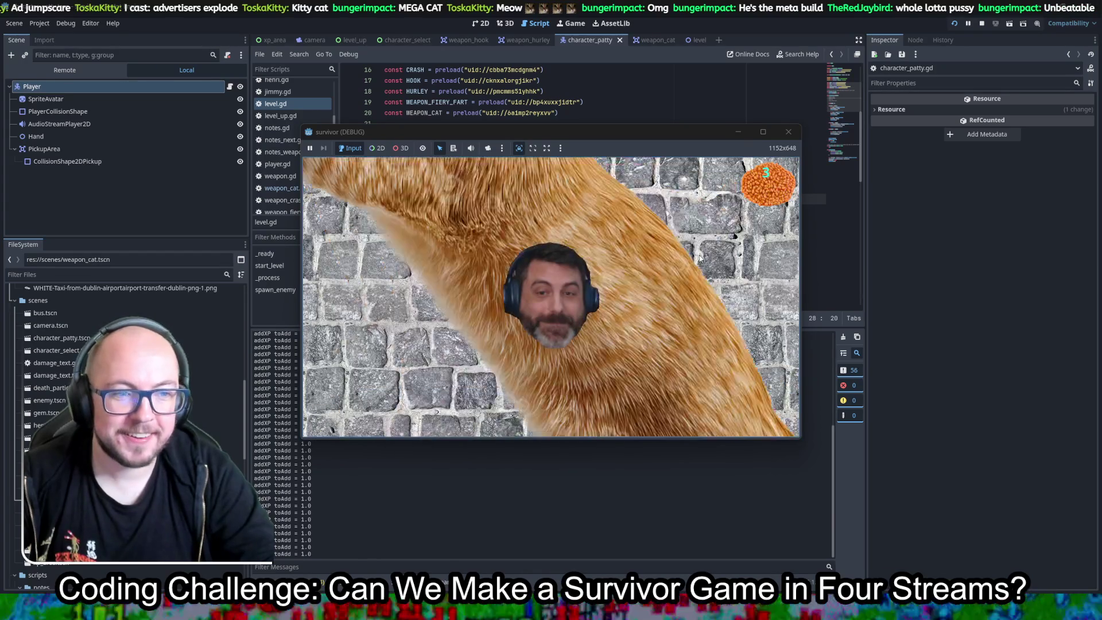
click(788, 131)
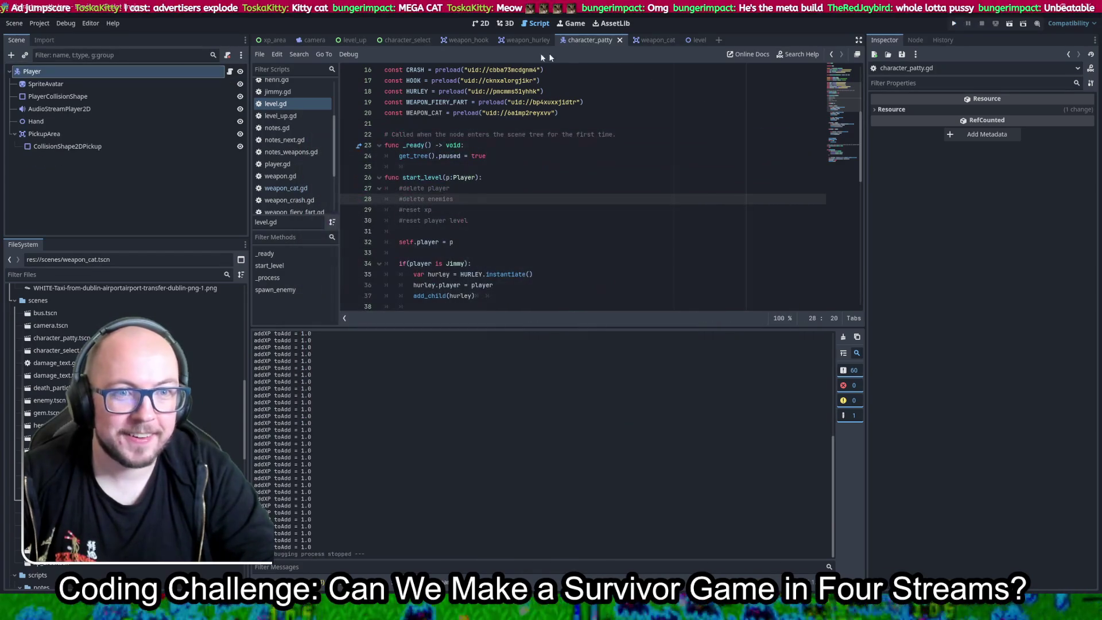
In the weapon_cat 2D view, widen the collision capsule and shift it over the cat.
click(647, 39)
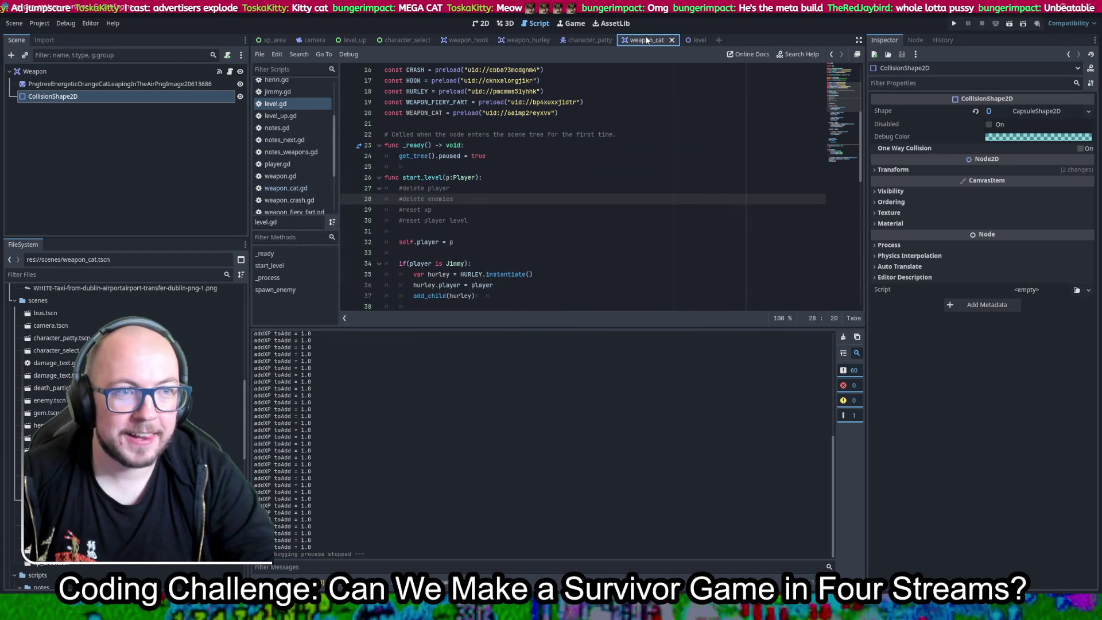
click(483, 26)
drag(524, 203, 552, 204)
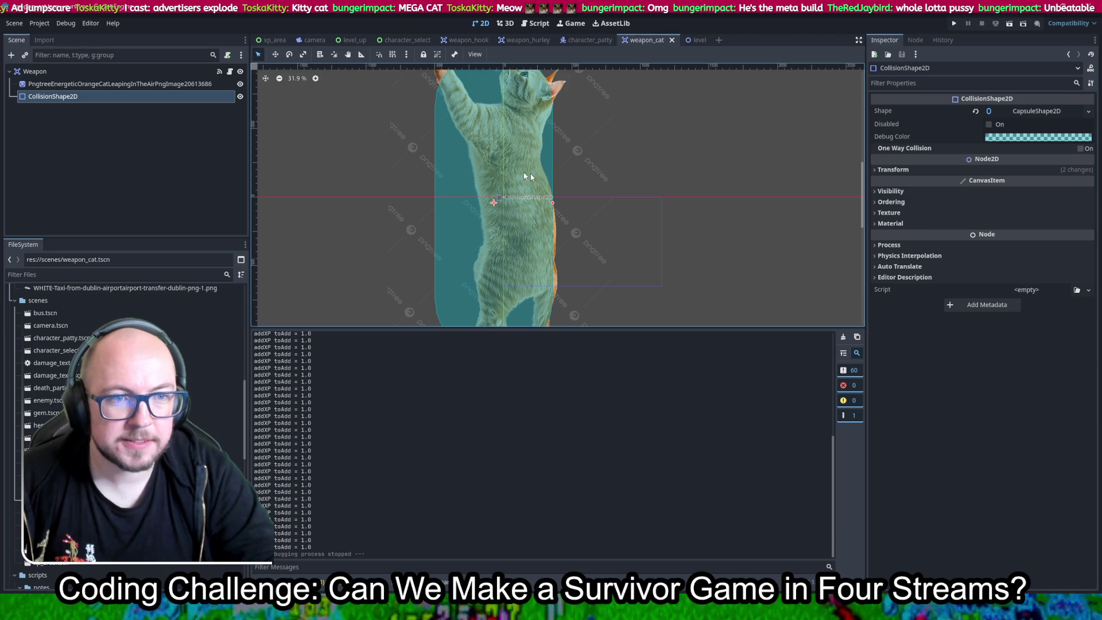
mouse_move(517, 177)
mouse_down()
mouse_move(527, 173)
mouse_move(515, 173)
mouse_up()
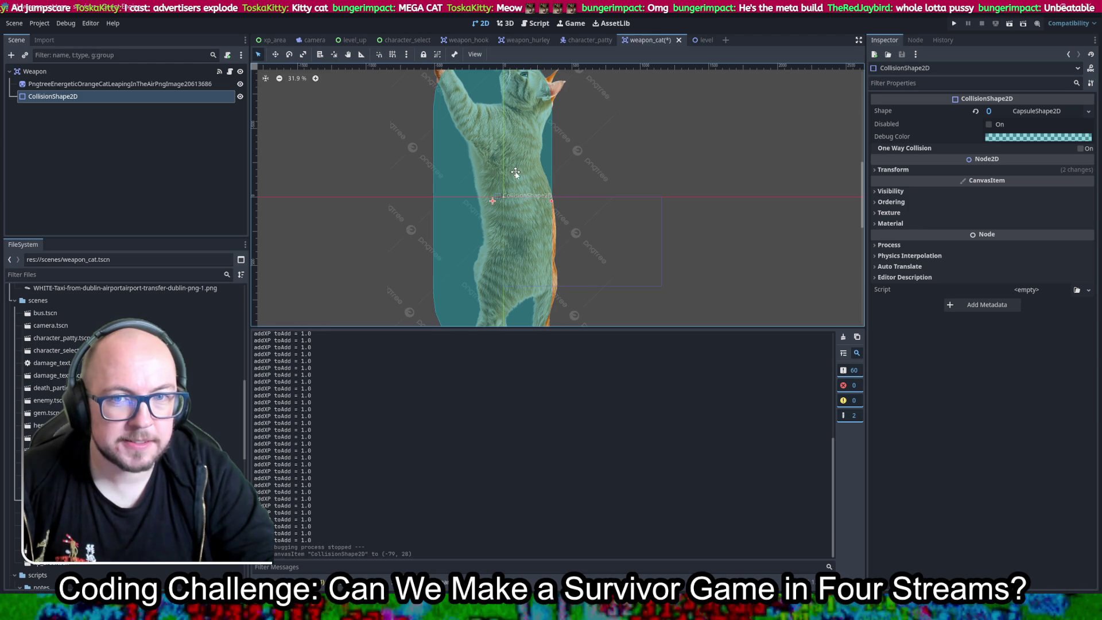
Move the cat sprite and its collision shape right together.
click(57, 85)
shift+click(58, 96)
mouse_move(475, 242)
mouse_down()
mouse_move(614, 248)
mouse_move(521, 240)
mouse_up()
scroll(555, 202, down, 2)
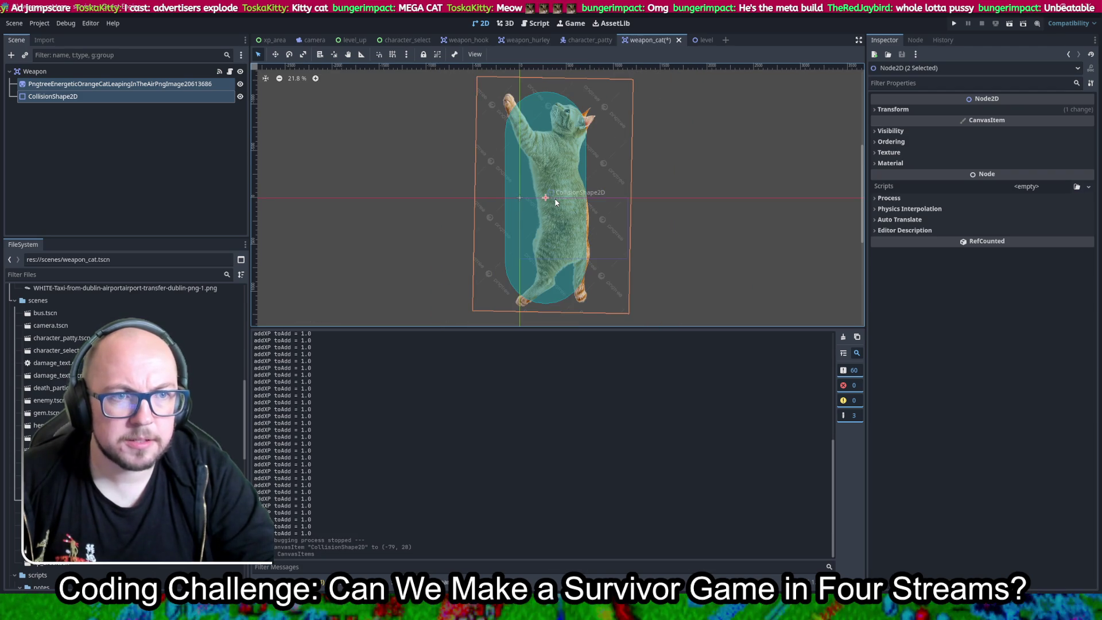
Set the cat sprite's rotation to exactly 90° and save the weapon_cat scene.
click(101, 85)
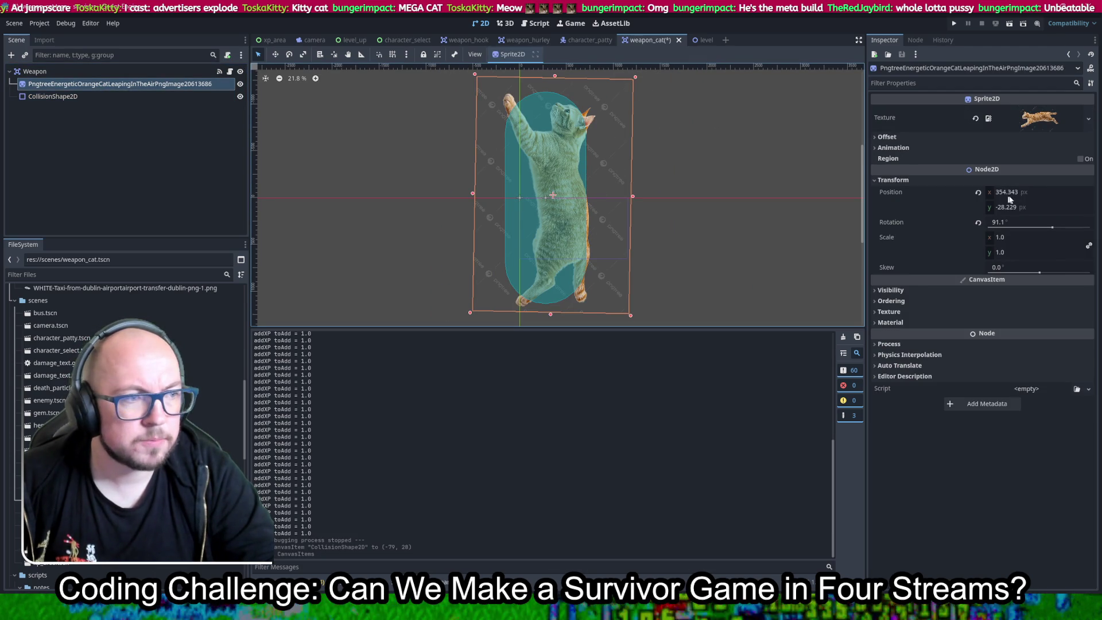
click(1028, 223)
text(90)
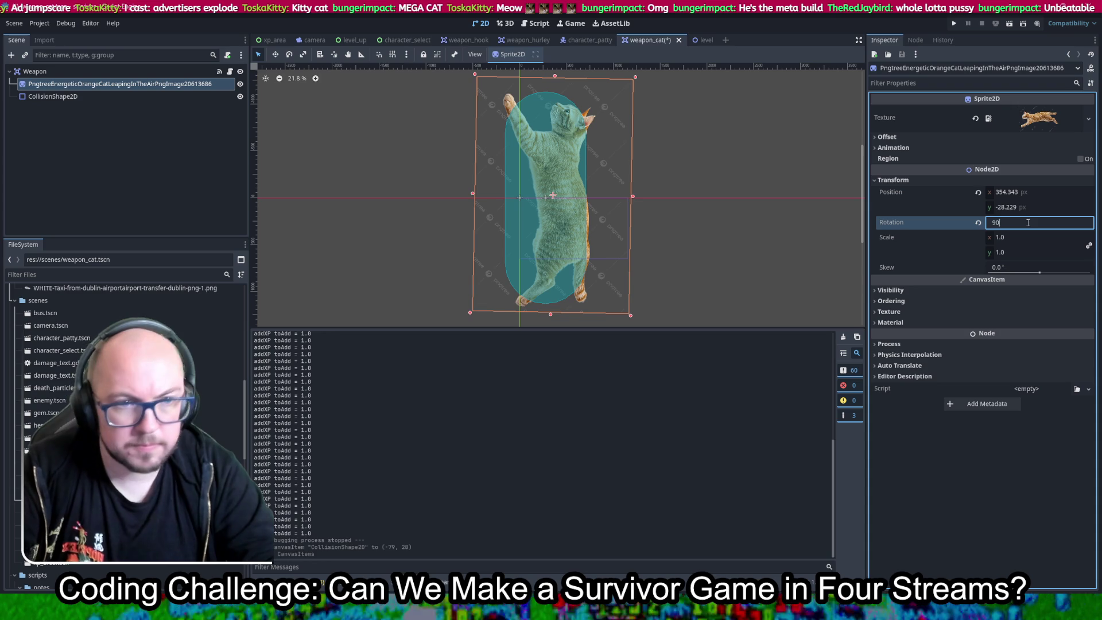
key(Return)
key(ctrl+s)
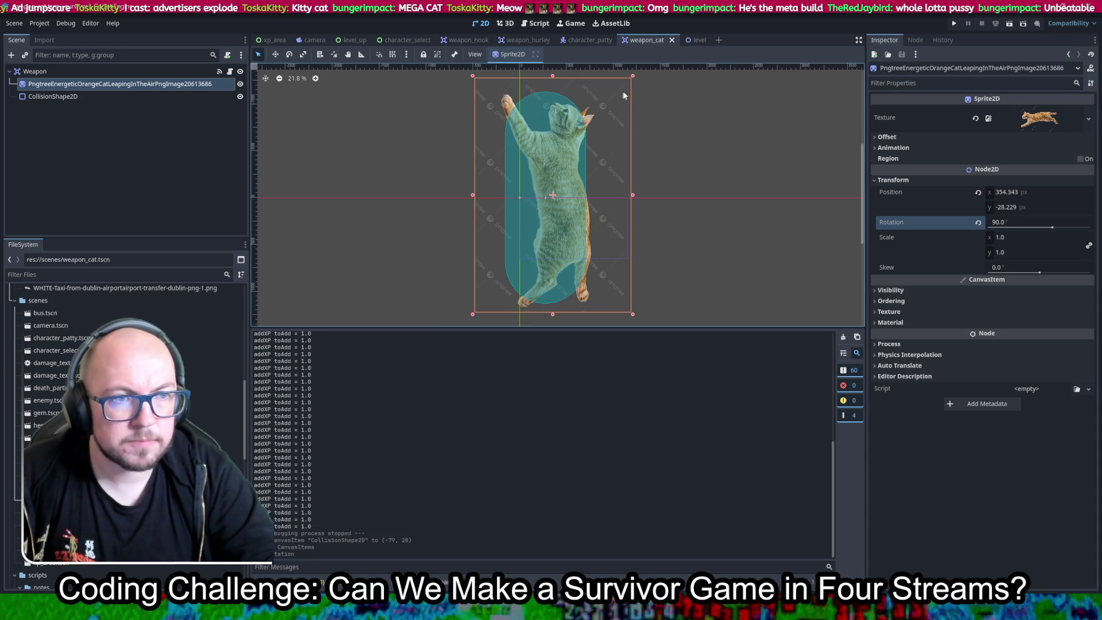
Shrink the cat sprite to 0.157 scale toward its bottom-left corner.
mouse_move(634, 77)
mouse_down()
mouse_move(502, 270)
mouse_move(508, 300)
mouse_move(543, 219)
mouse_move(522, 209)
mouse_move(540, 230)
mouse_up()
scroll(542, 213, up, 6)
click(524, 212)
scroll(688, 198, down, 4)
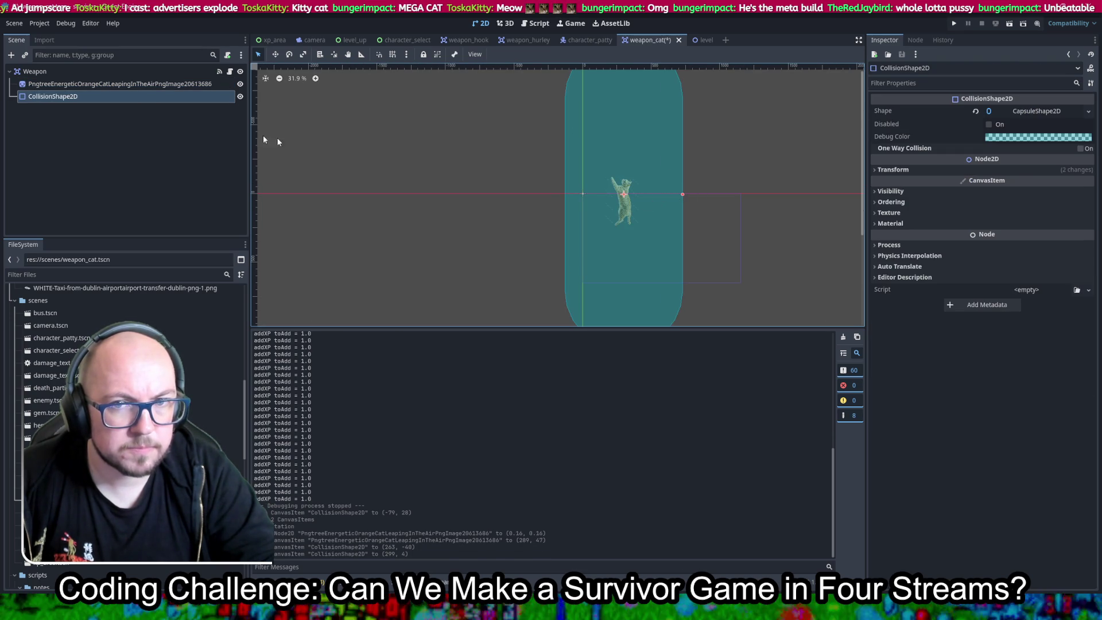
Move the small cat inside the capsule at position 299, 0 and save the scene.
click(94, 84)
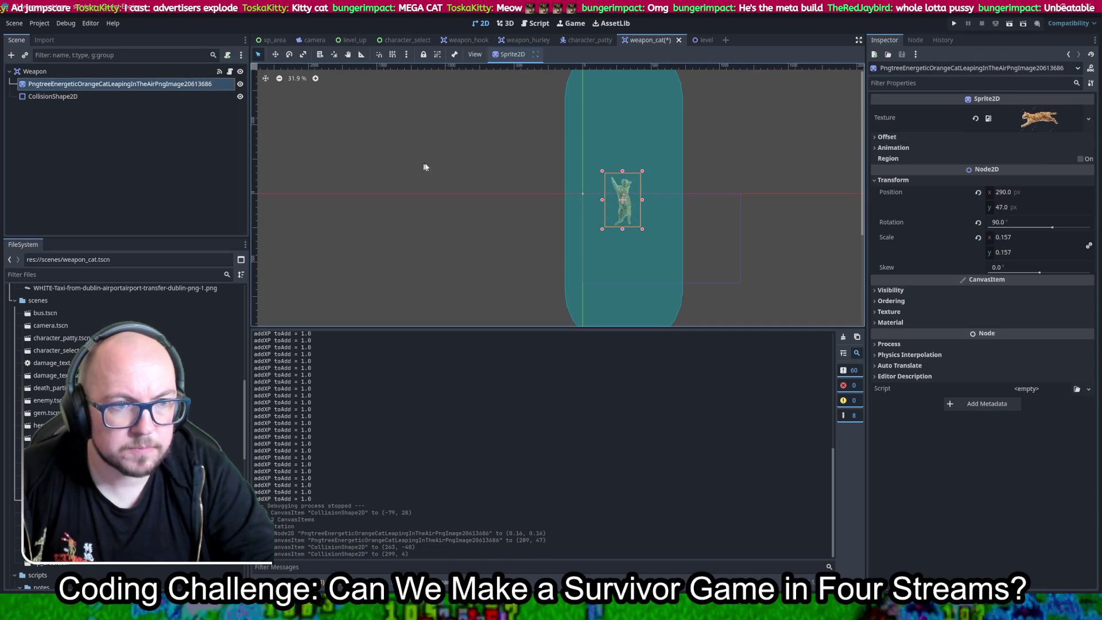
click(275, 54)
scroll(634, 206, up, 4)
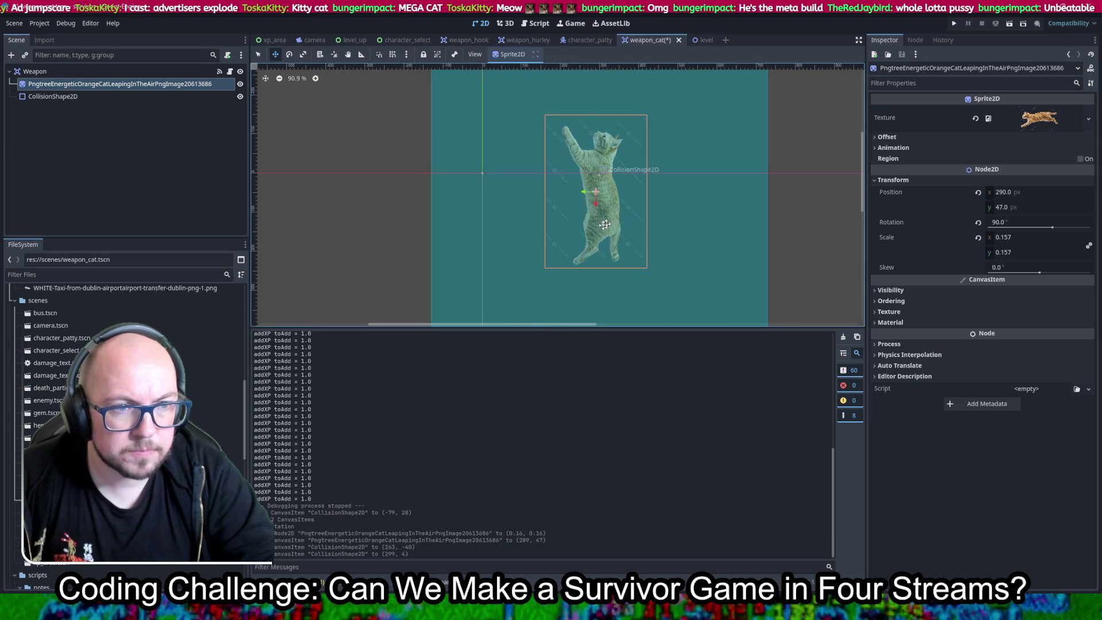
drag(605, 224, 597, 217)
click(1050, 204)
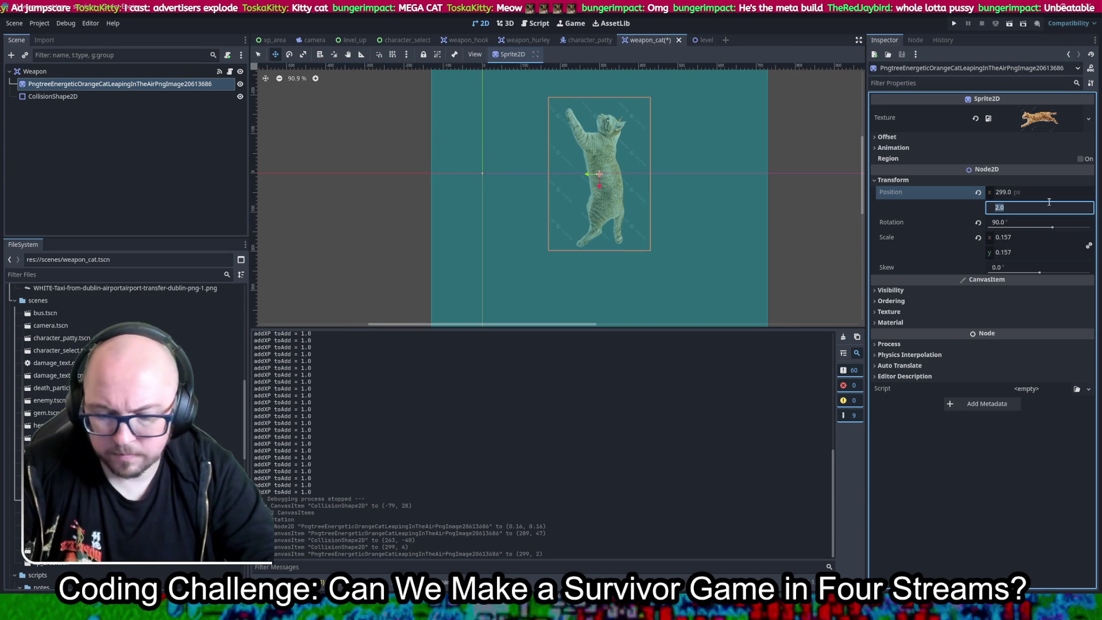
text(0)
key(Return)
scroll(731, 148, down, 5)
key(ctrl+s)
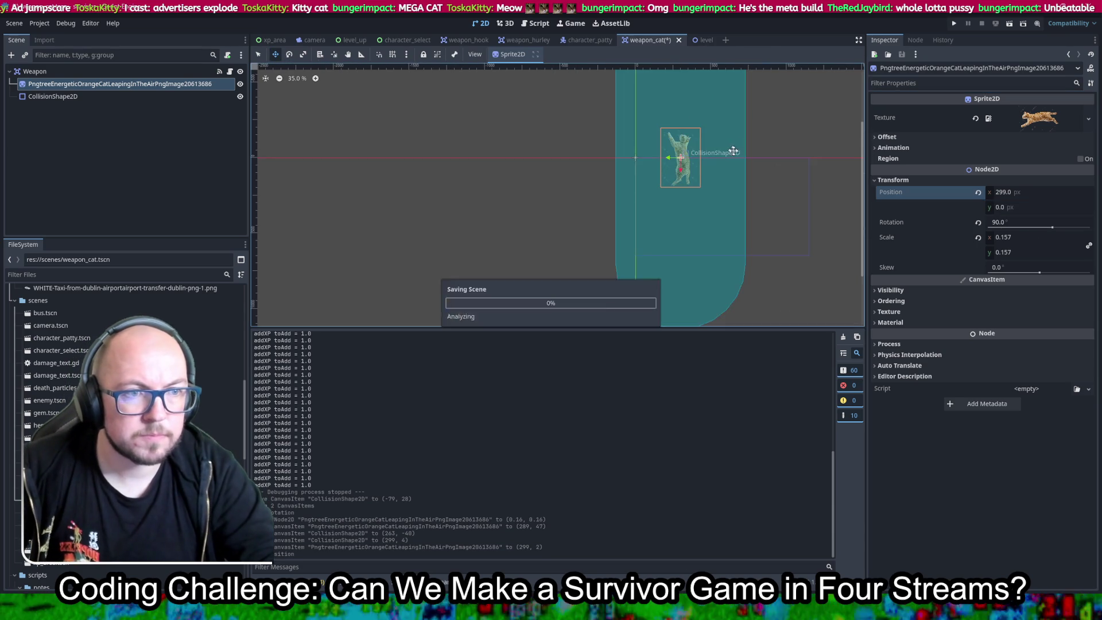
Fit the capsule to radius 28.65 and height 171.39, save, and launch a test run.
click(60, 99)
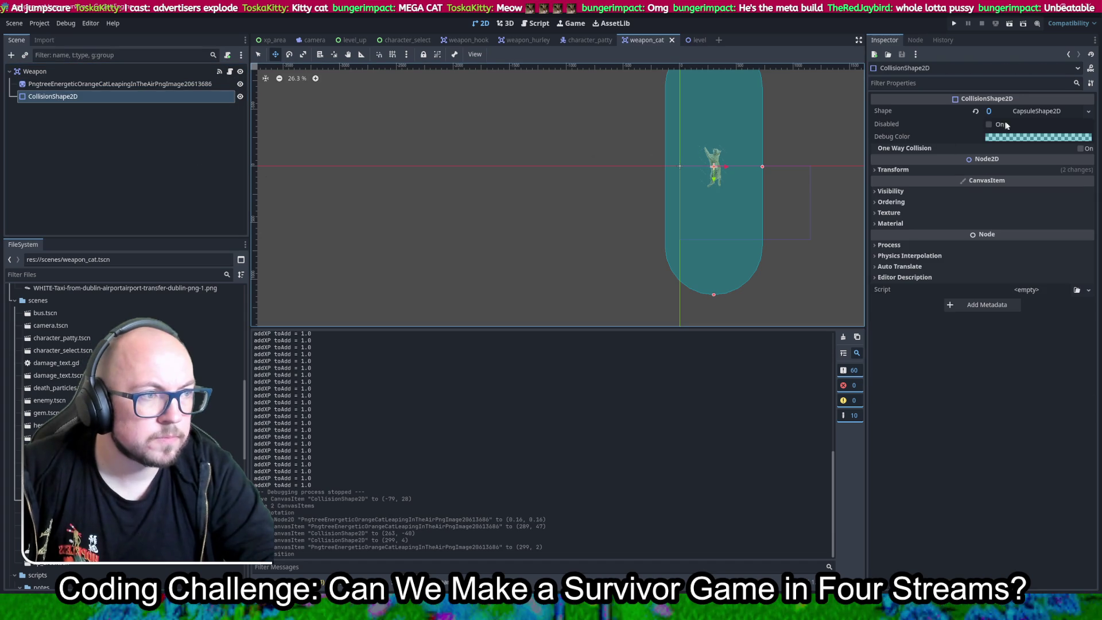
click(1033, 110)
drag(793, 160, 739, 167)
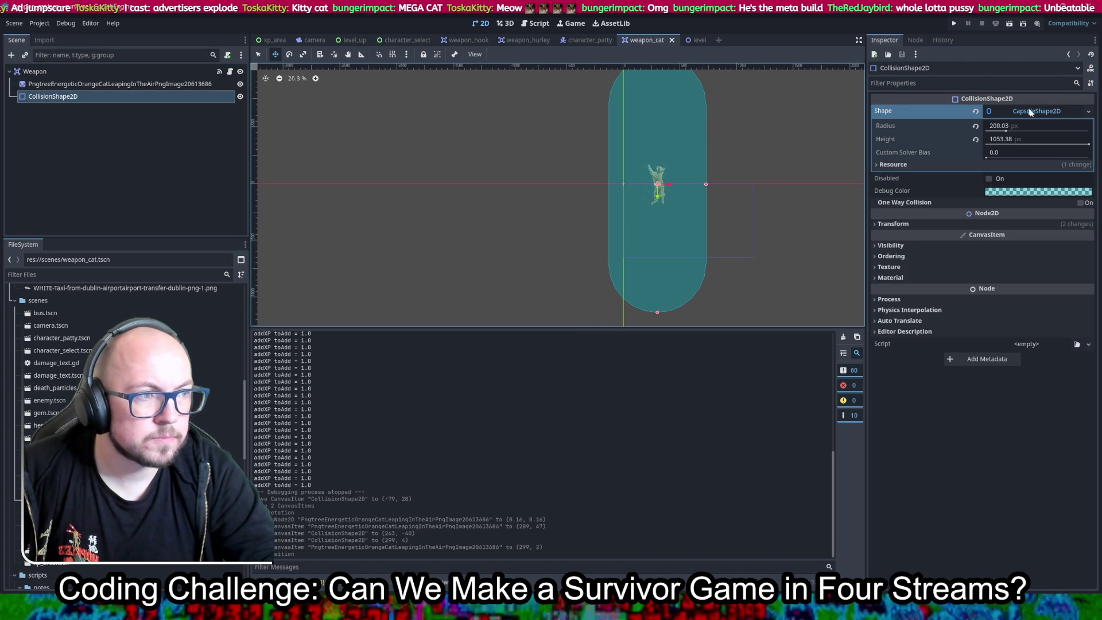
drag(1005, 131, 988, 131)
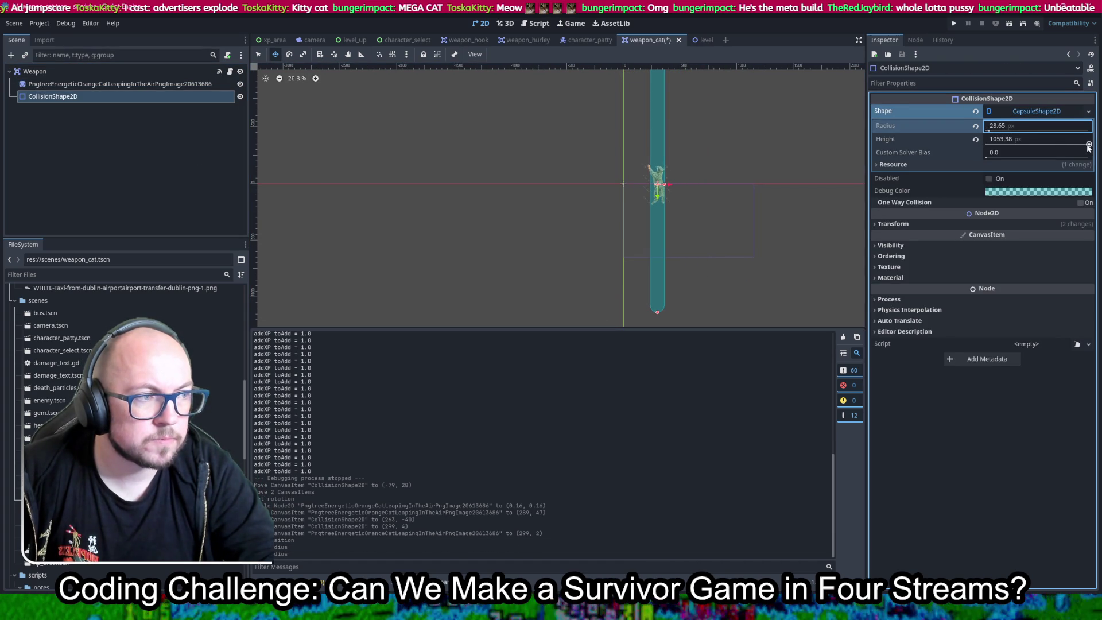
drag(1088, 147, 1072, 147)
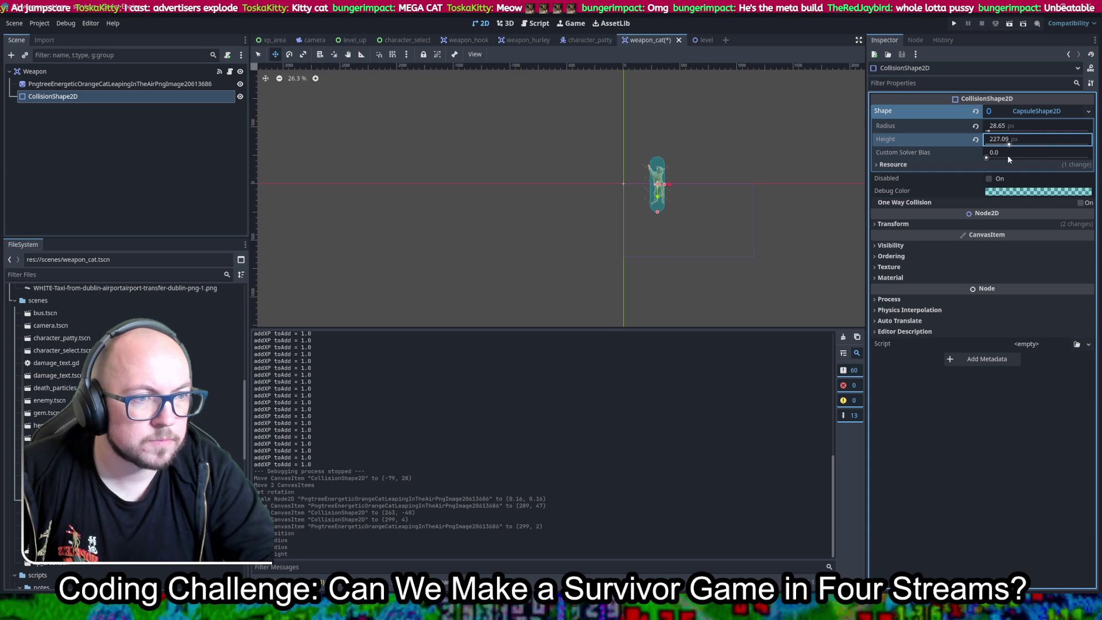
drag(1008, 155, 1004, 160)
key(ctrl+s)
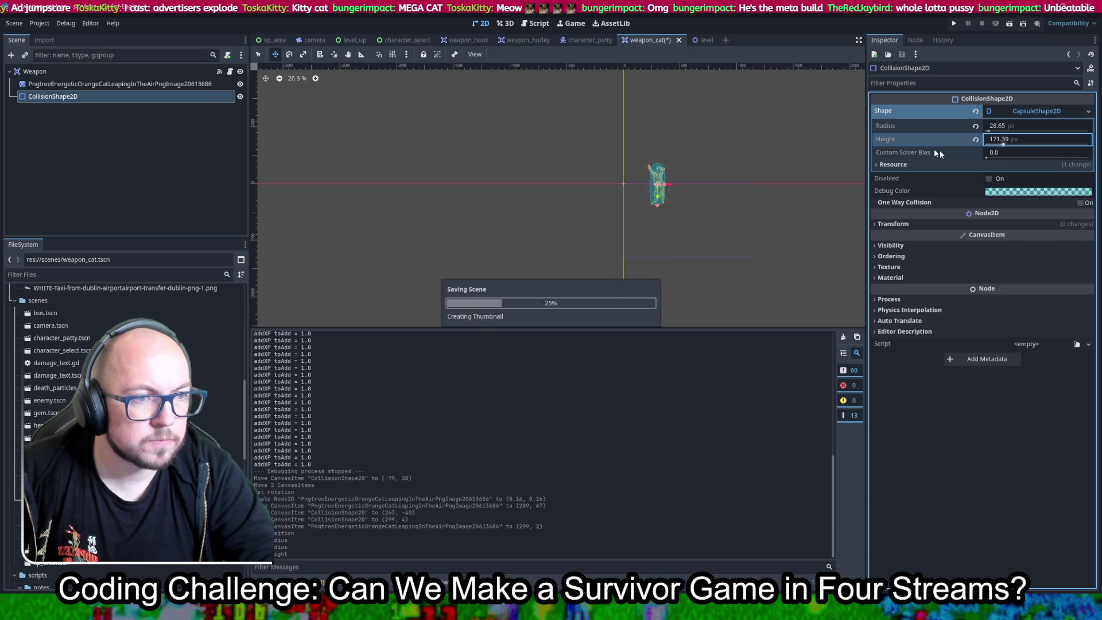
click(954, 24)
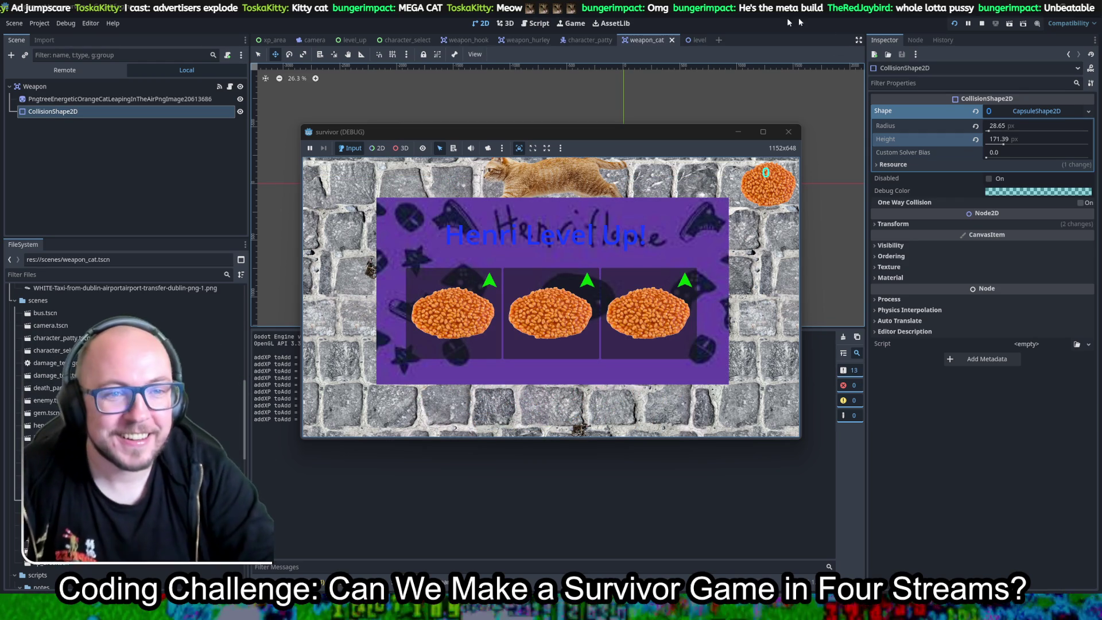
Close the running game window and zoom the 2D view back onto the cat.
click(788, 132)
scroll(701, 197, up, 5)
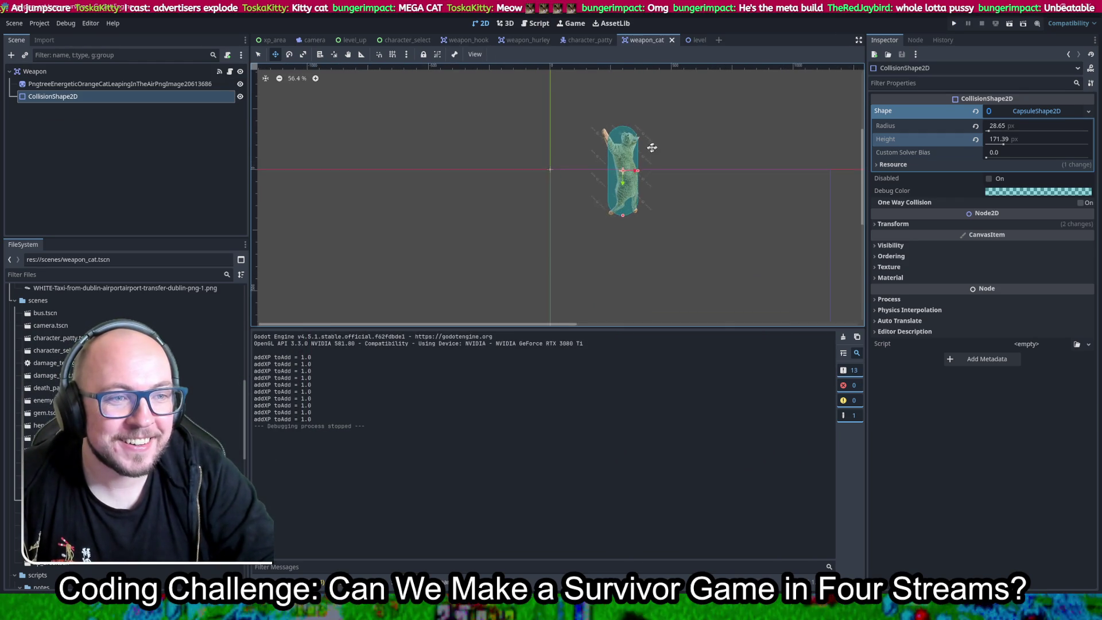
Flip the cat sprite by making its scale values negative.
scroll(652, 147, up, 2)
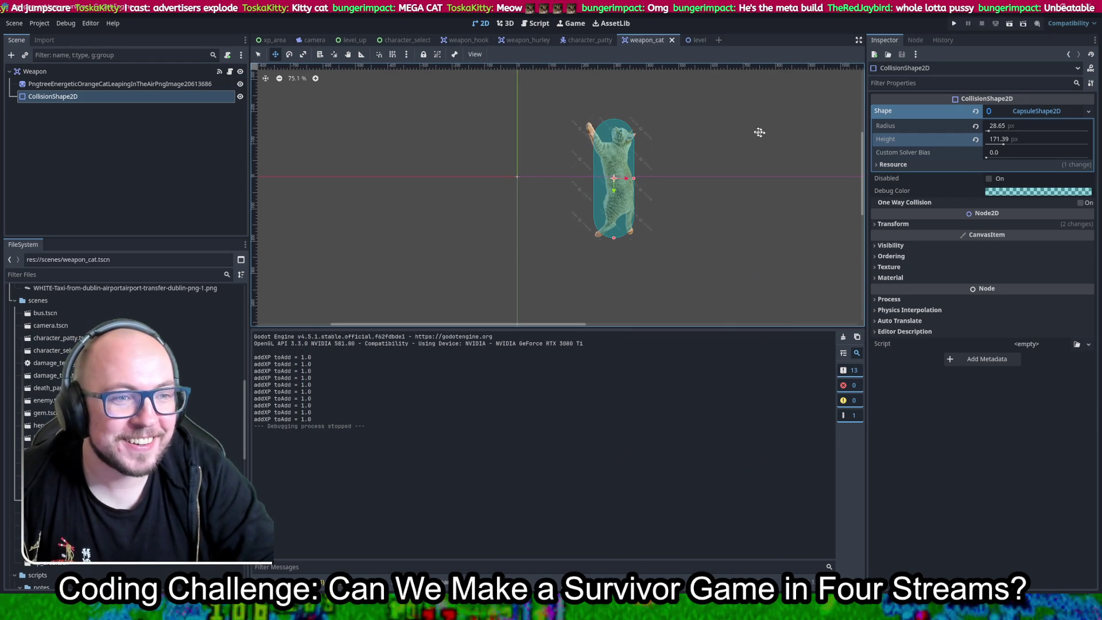
click(68, 85)
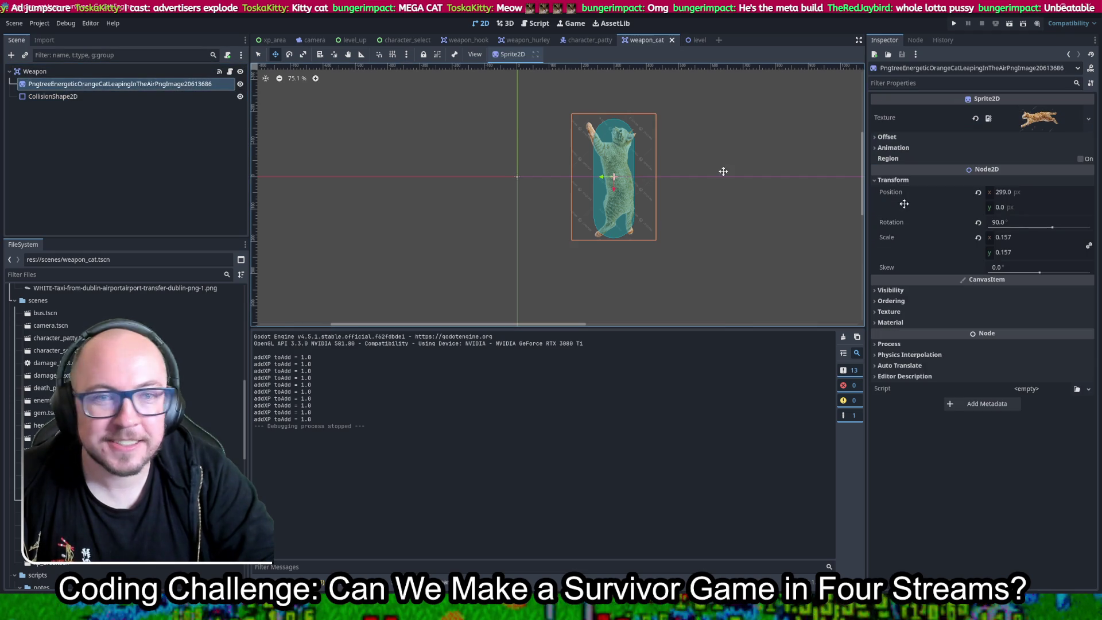
click(1015, 252)
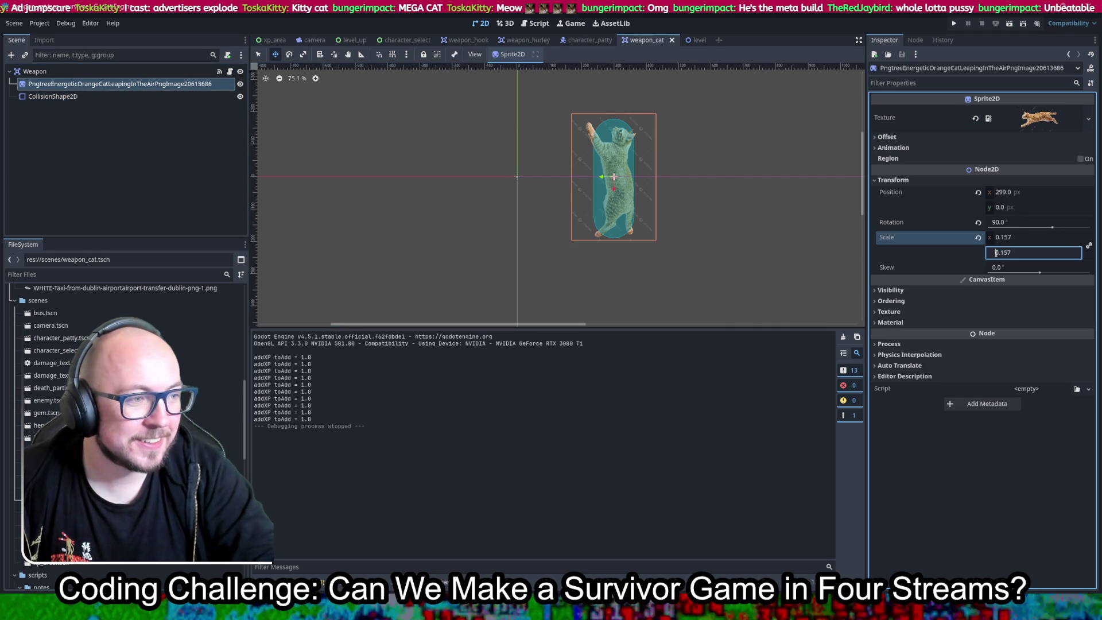
text(-)
key(Return)
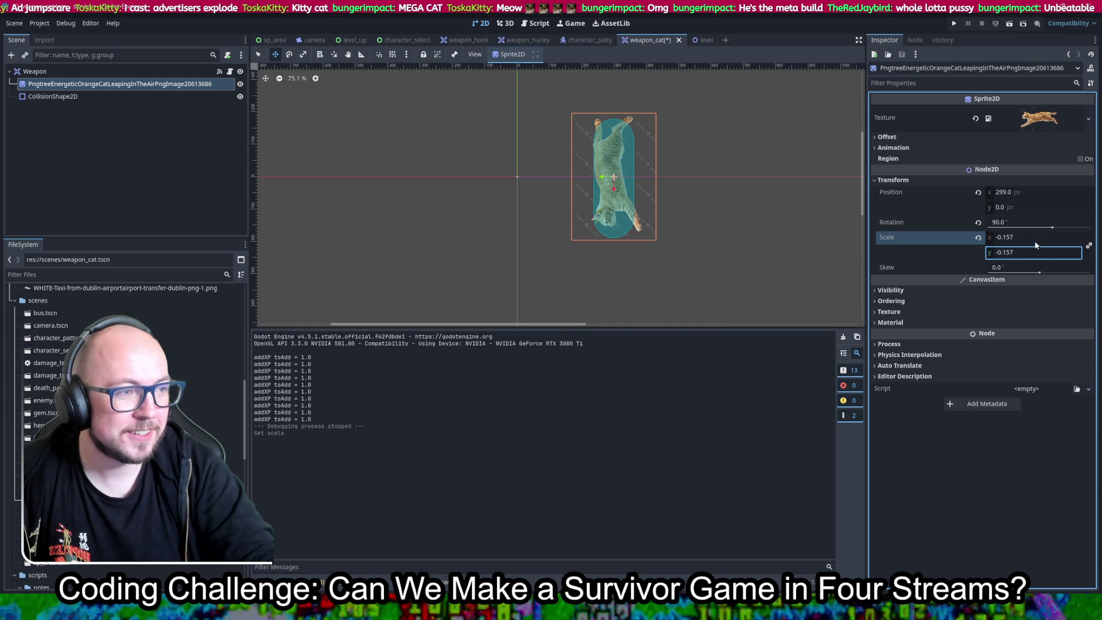
Unlink the scale axes and restore Scale x to 0.157, leaving 0.157, -0.157, then save.
click(1089, 247)
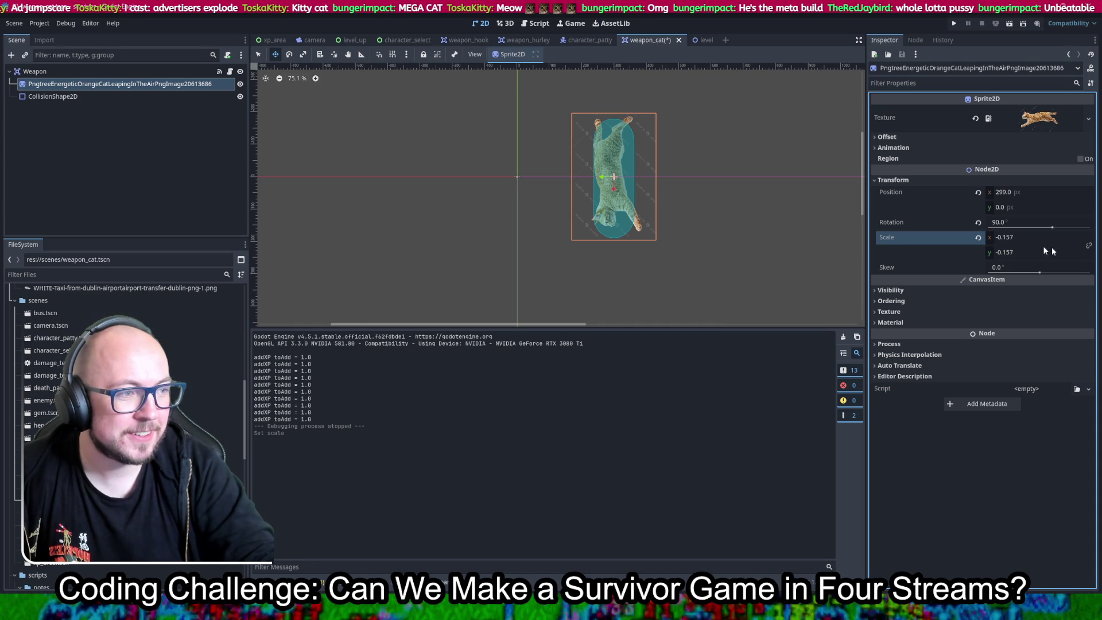
click(1002, 238)
key(Home)
key(Delete)
key(Return)
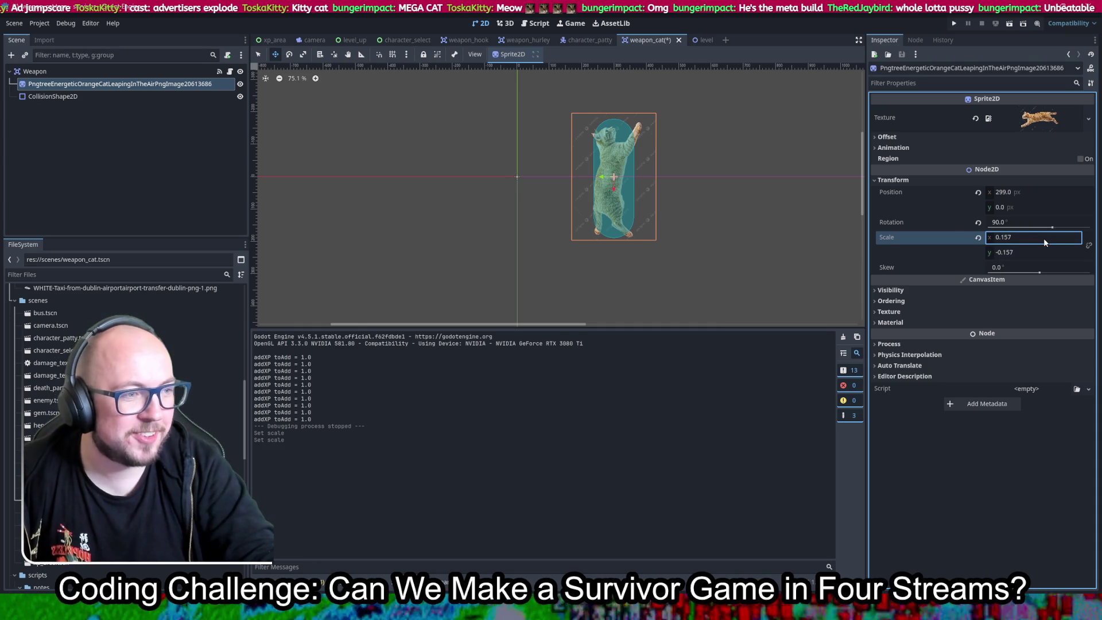
key(ctrl+s)
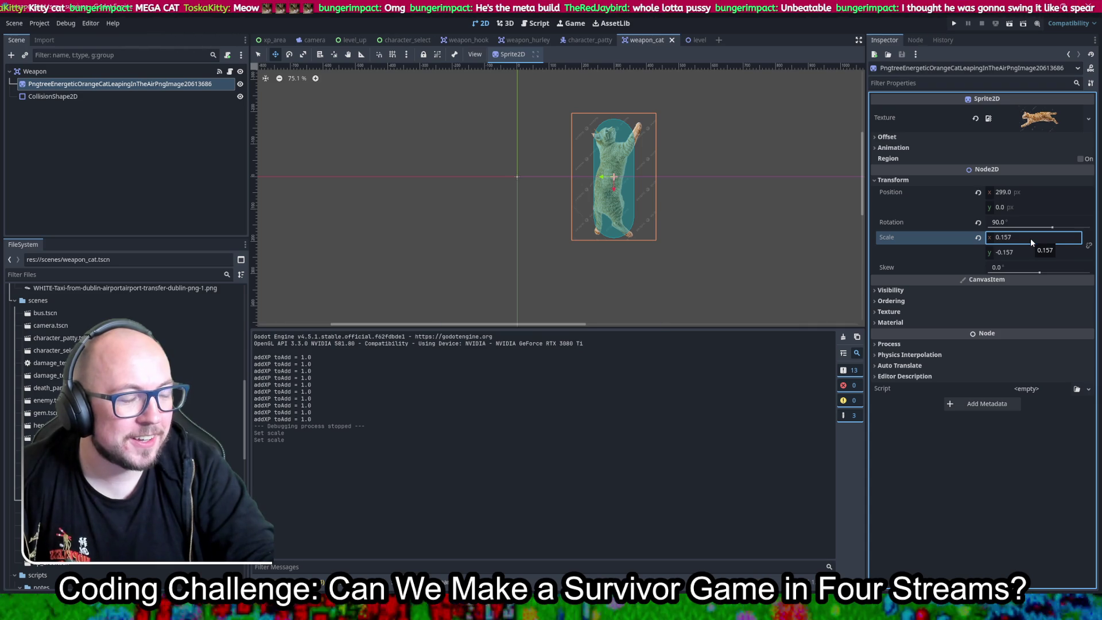
click(721, 241)
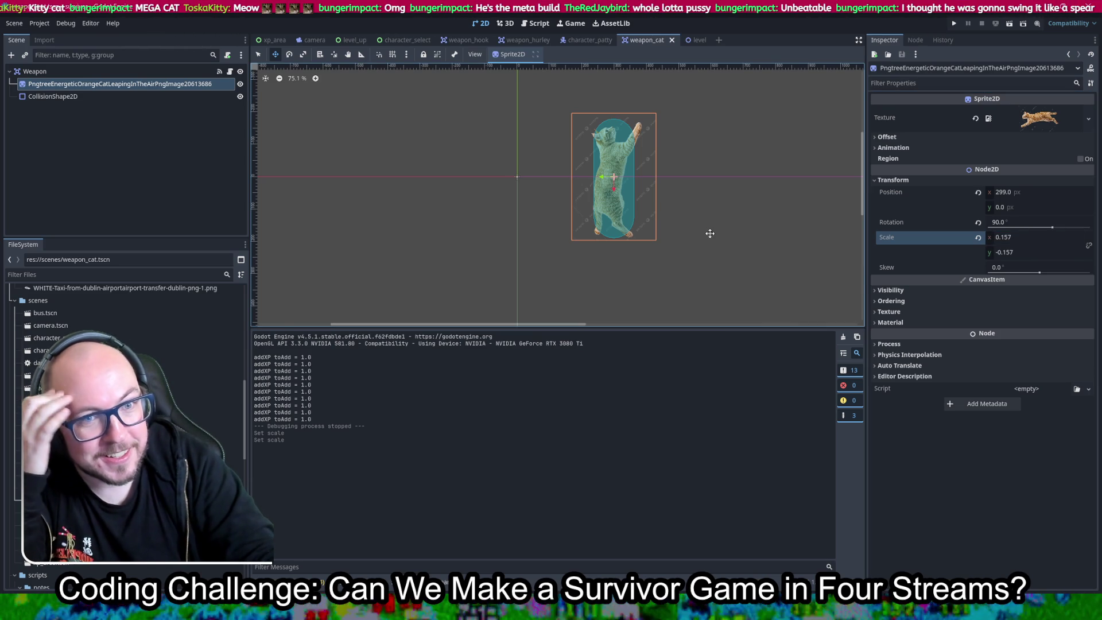
shift+click(53, 96)
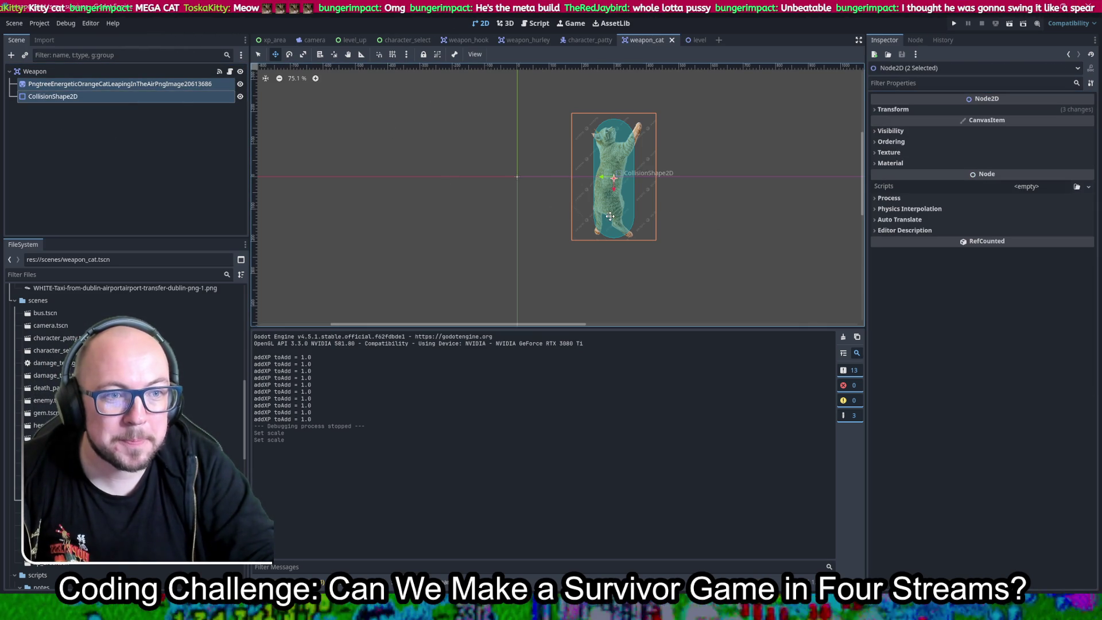
Move the cat and capsule together to -354.141, 0, save, and test-run the game.
drag(610, 216, 417, 208)
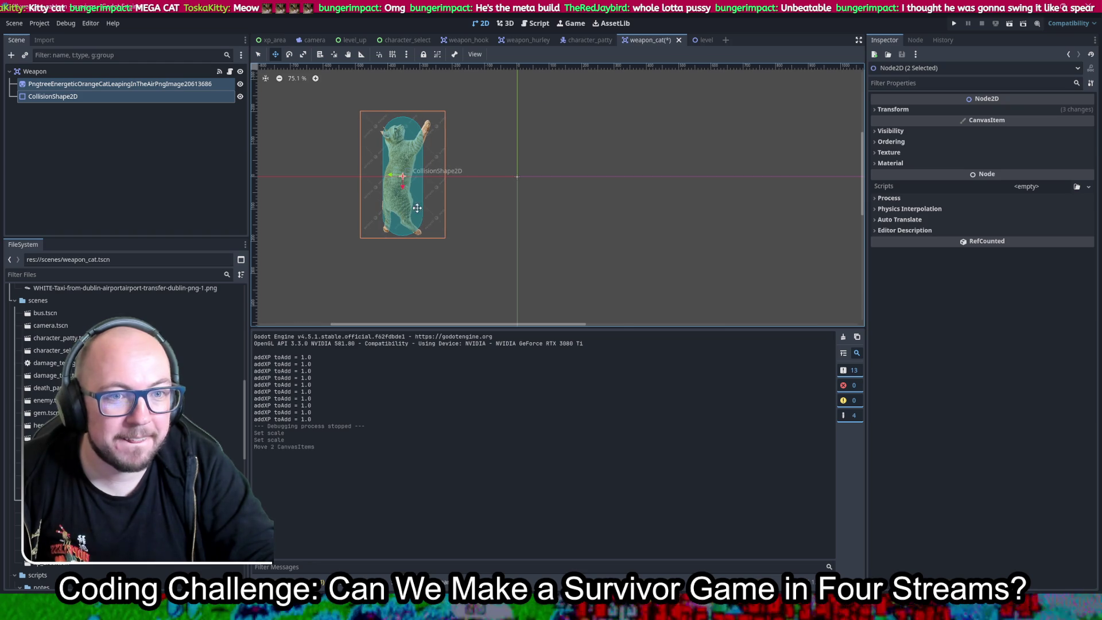
click(952, 110)
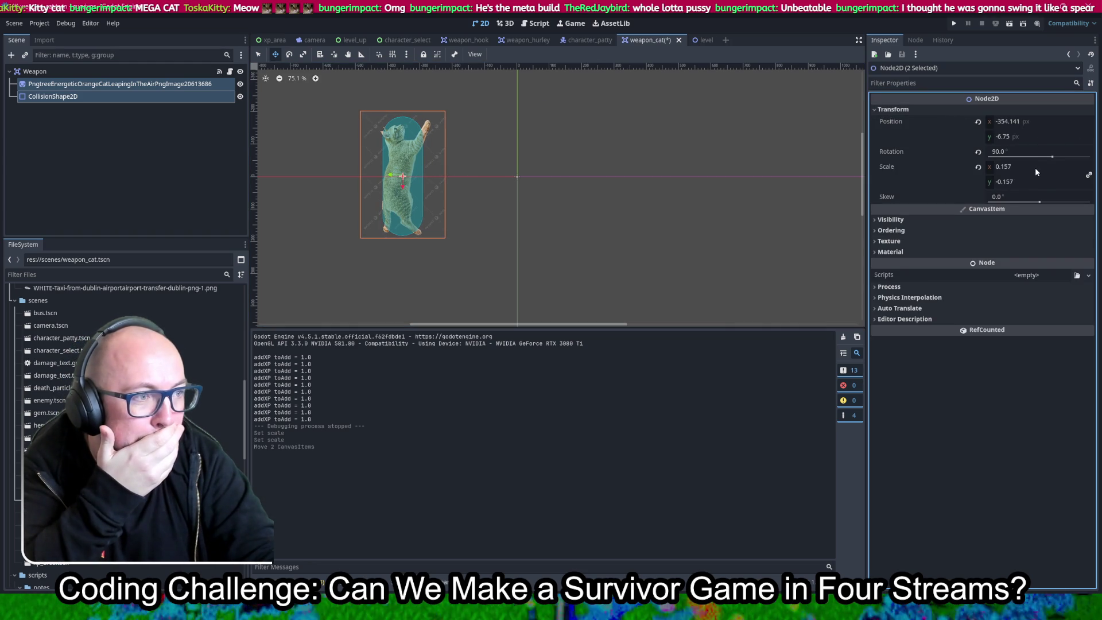
click(1029, 137)
text(0)
key(Return)
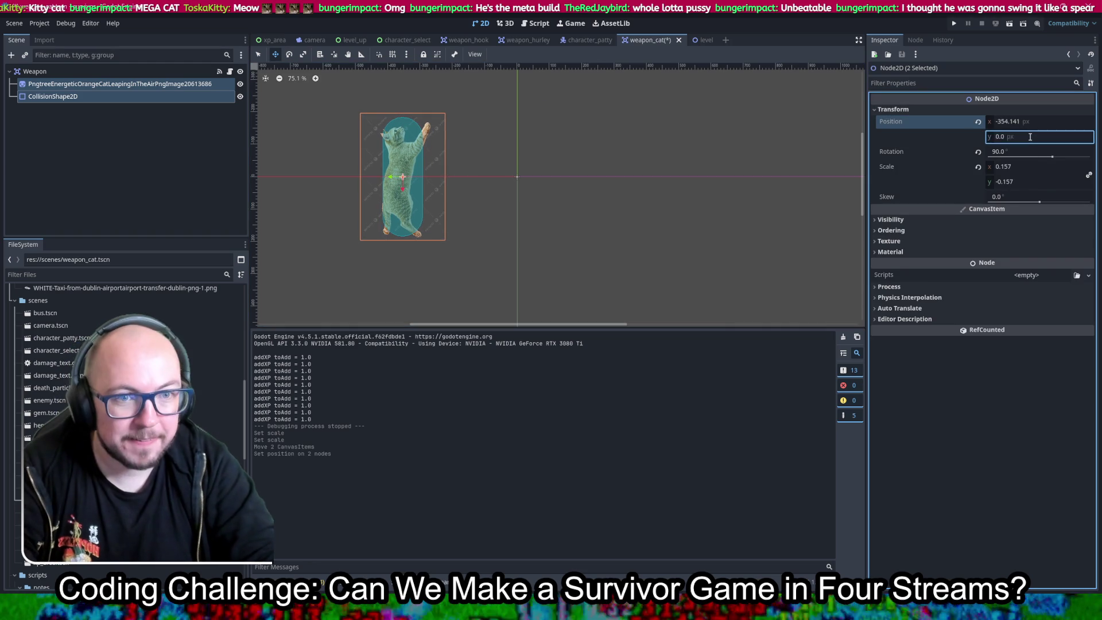
key(ctrl+s)
click(954, 24)
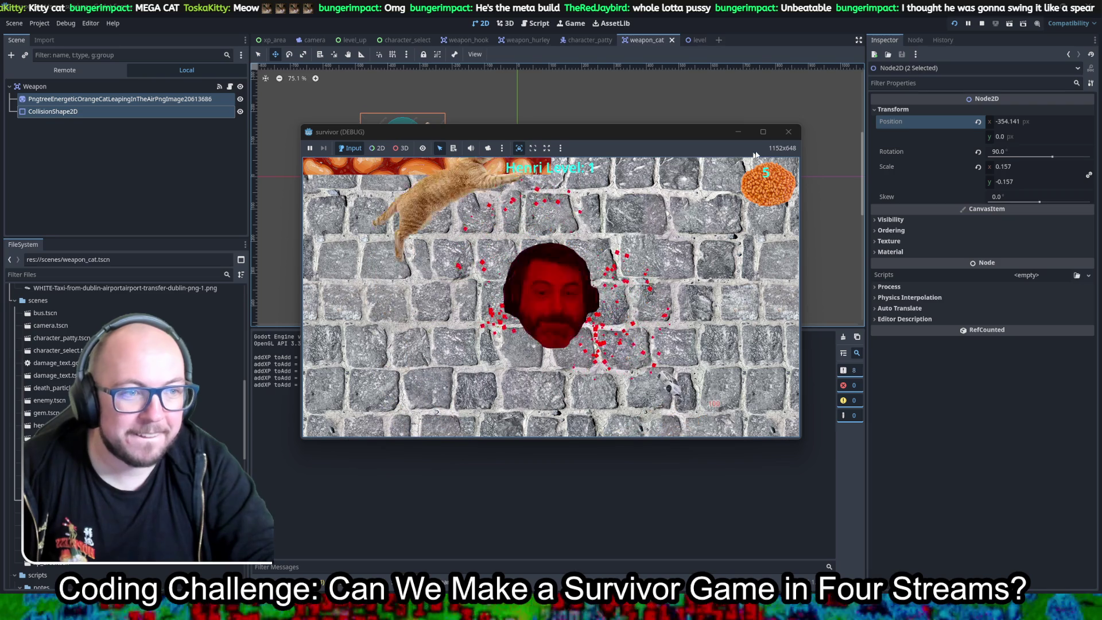
click(788, 133)
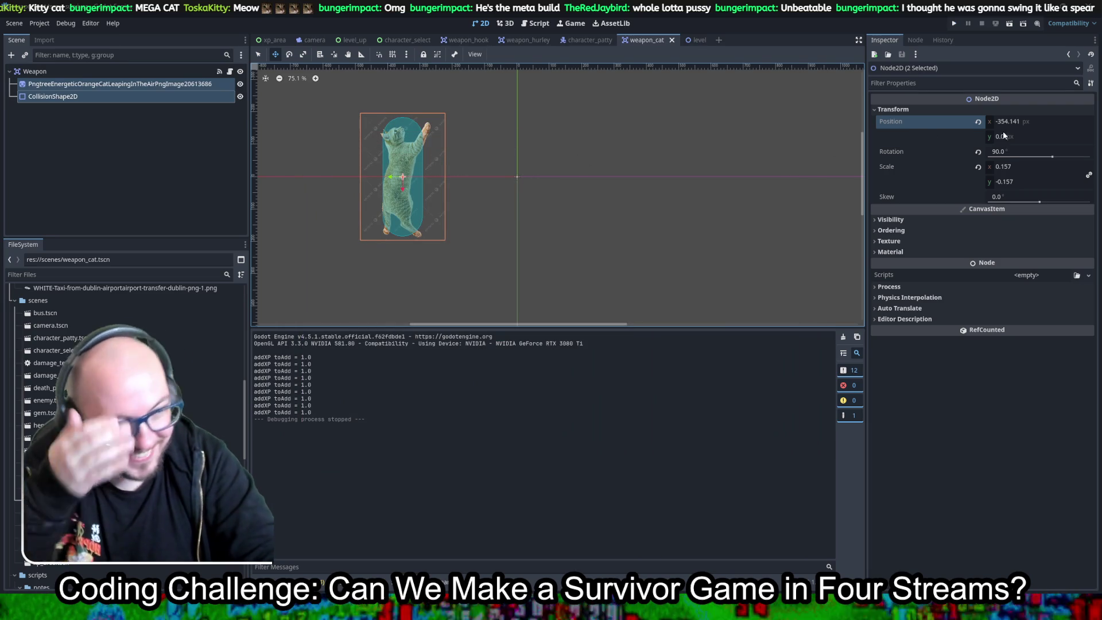
Shrink the cat sprite to scale 0.1, -0.1.
click(119, 85)
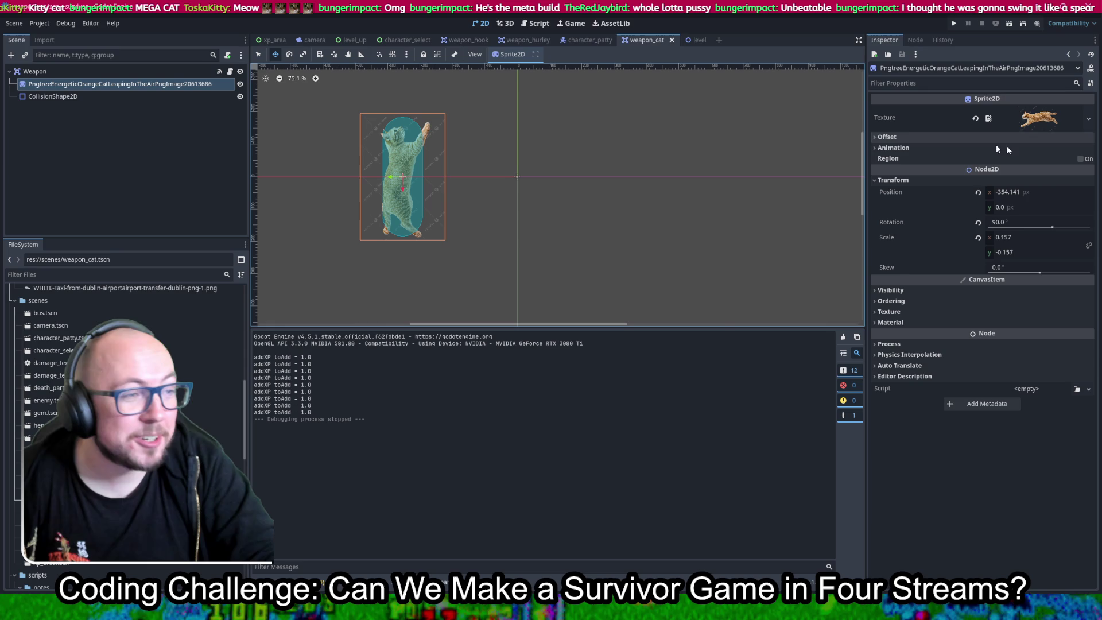
click(1019, 237)
text(0.1)
click(1027, 251)
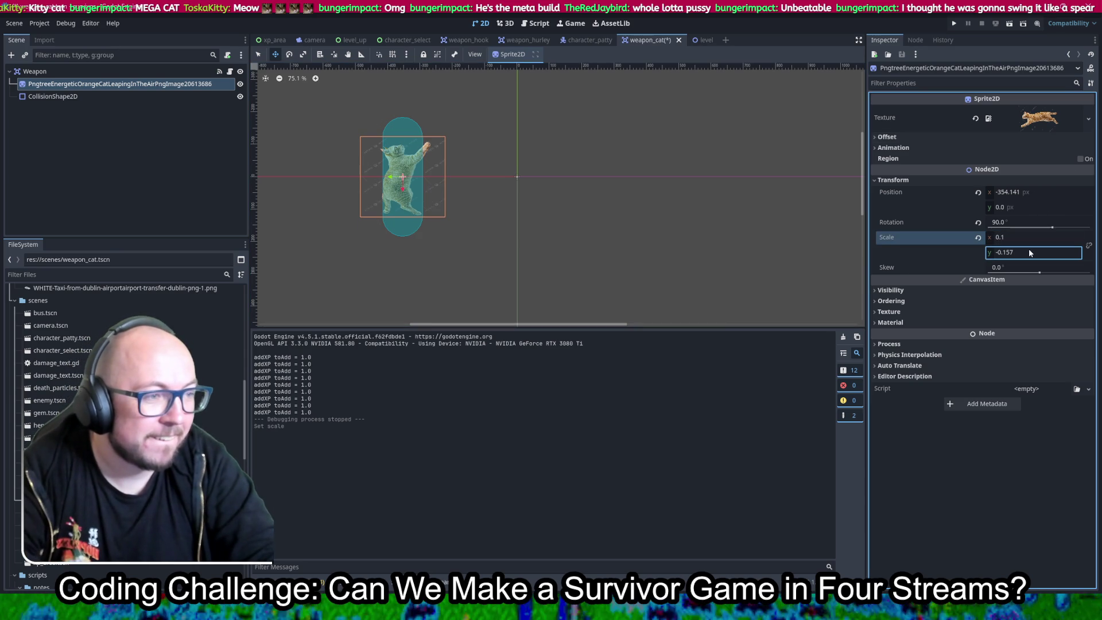
click(1037, 250)
key(Return)
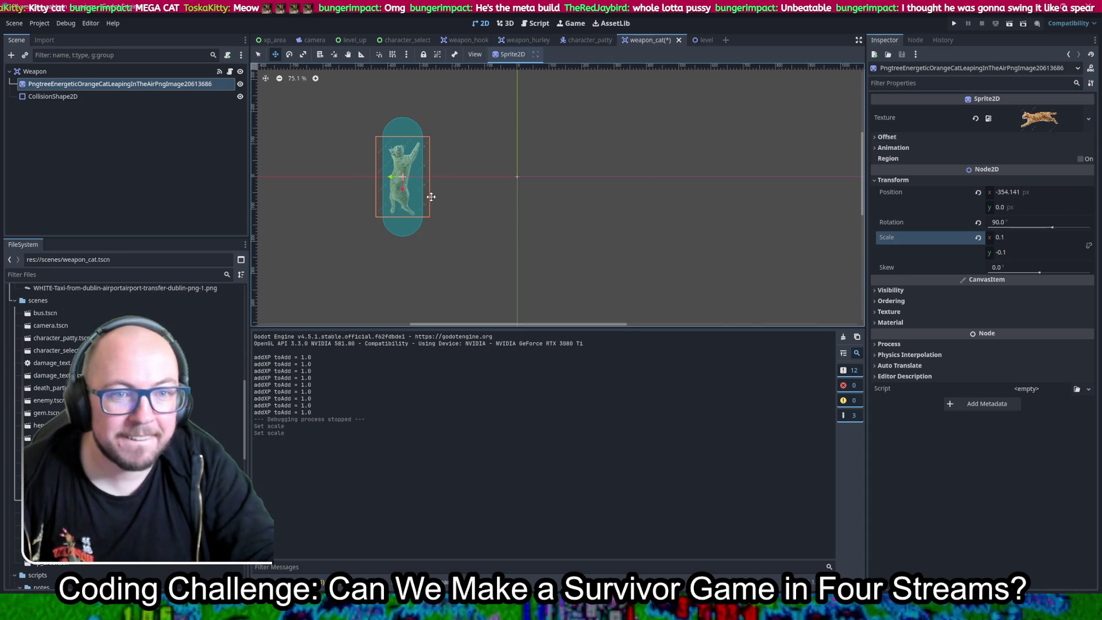
Position the smaller cat sprite at x -204, y 0.
drag(418, 197, 466, 198)
click(1028, 207)
text(0)
key(Return)
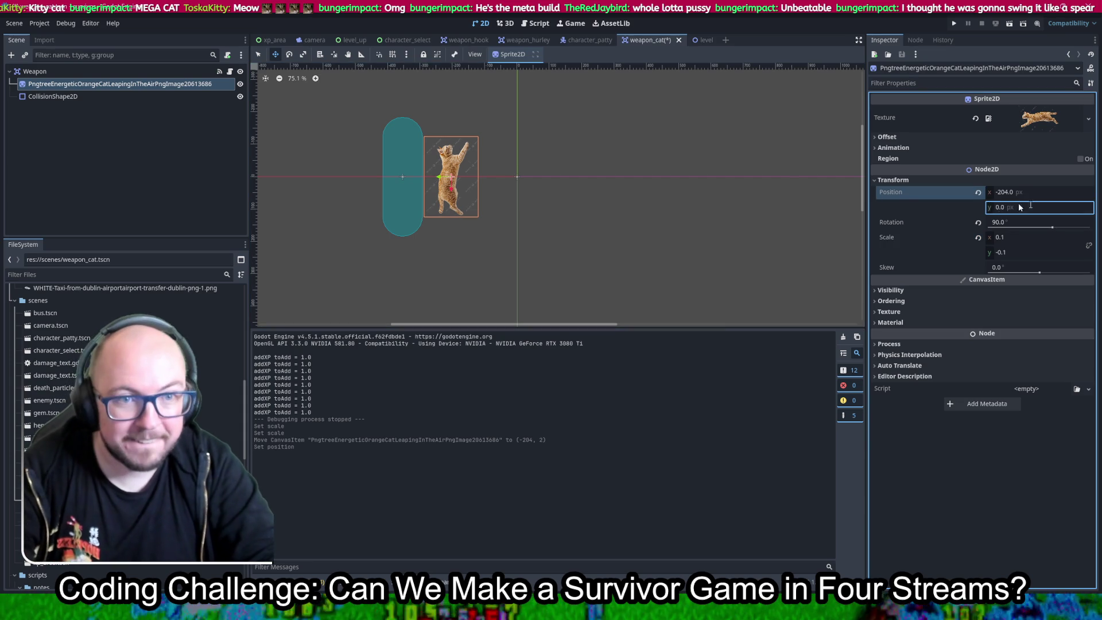
drag(402, 152, 449, 151)
key(ctrl+z)
click(129, 96)
scroll(449, 151, up, 5)
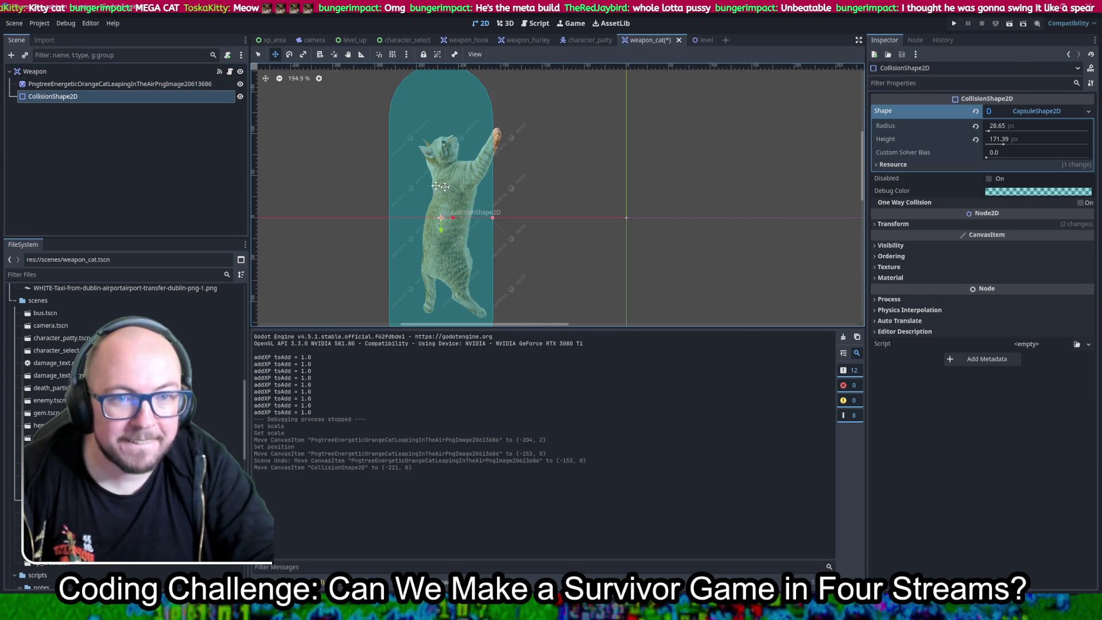
Paste the cat's -204, 0 position onto the capsule, shrink it to radius 20.08, height 94.27, and save.
click(104, 84)
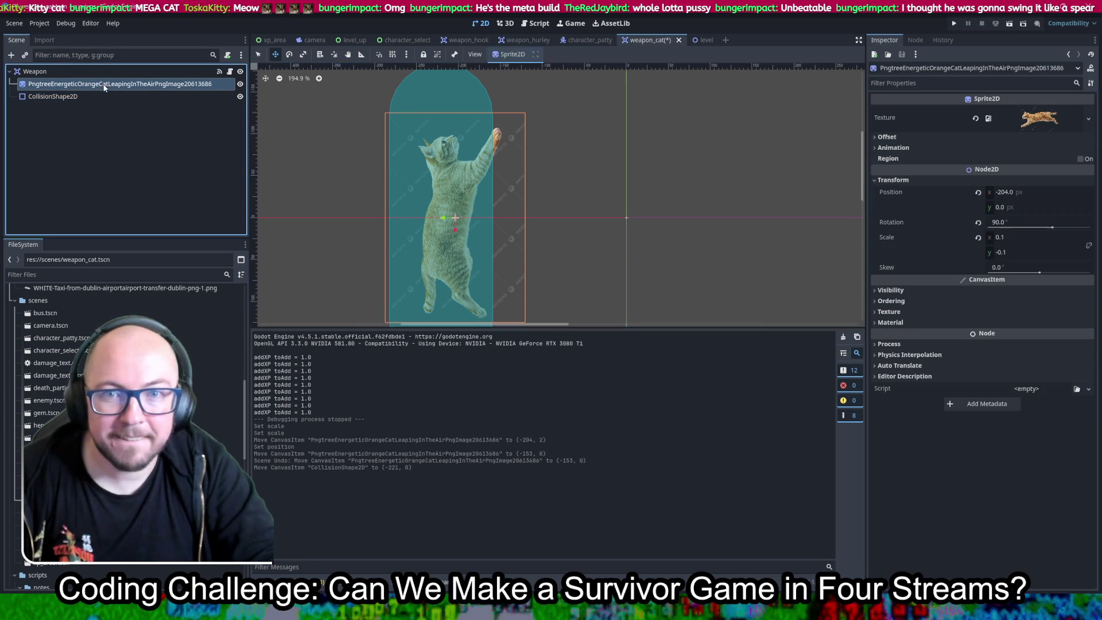
right_click(892, 194)
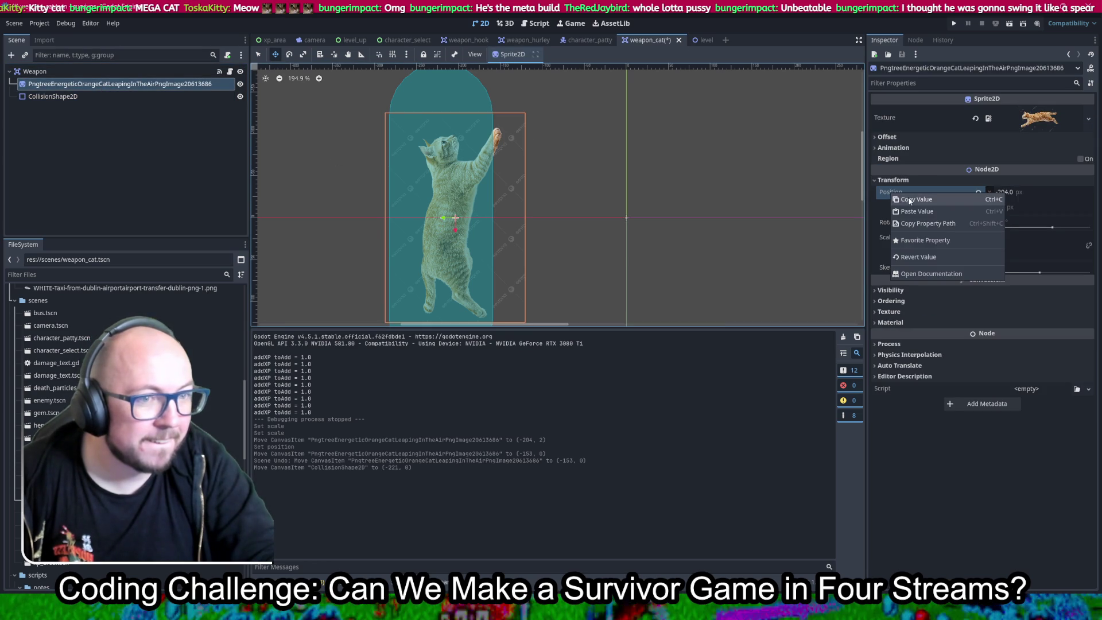
click(908, 199)
click(69, 96)
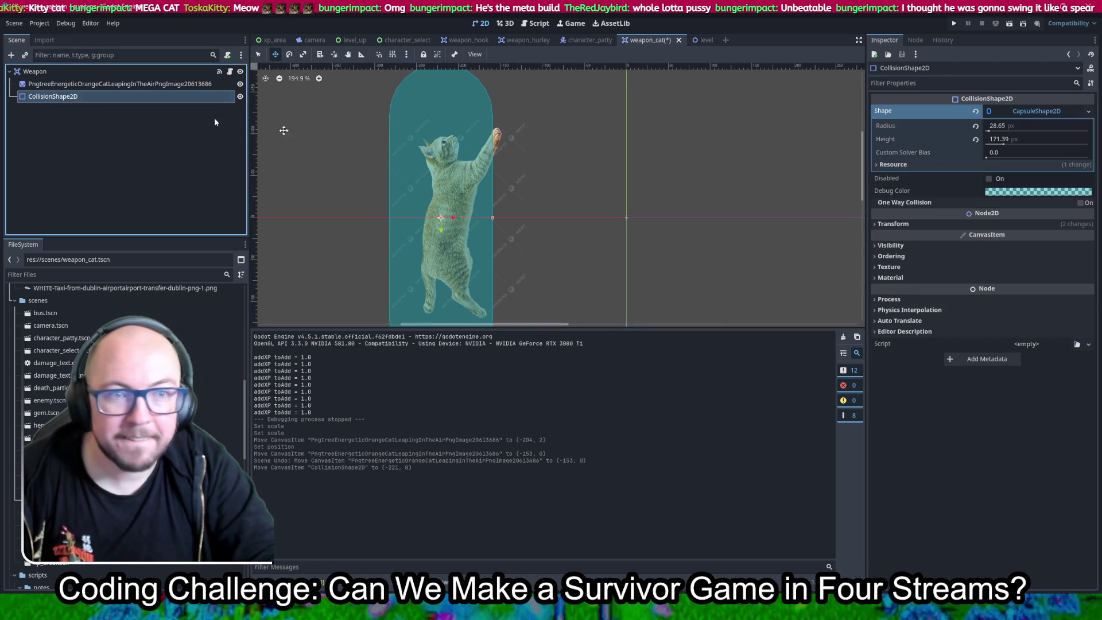
click(892, 223)
right_click(891, 236)
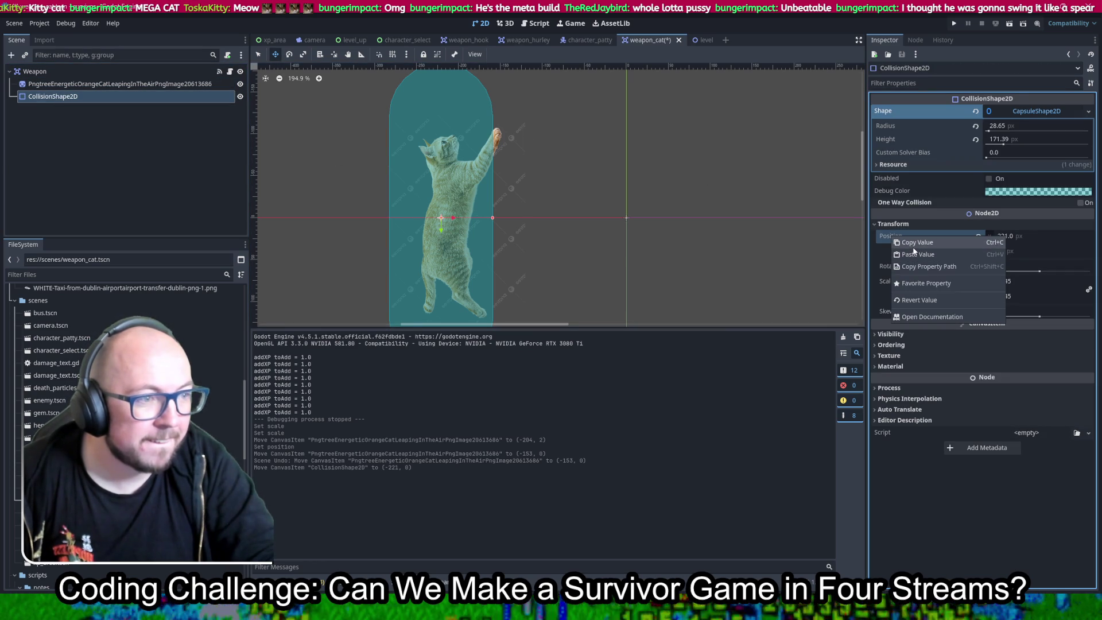
click(914, 253)
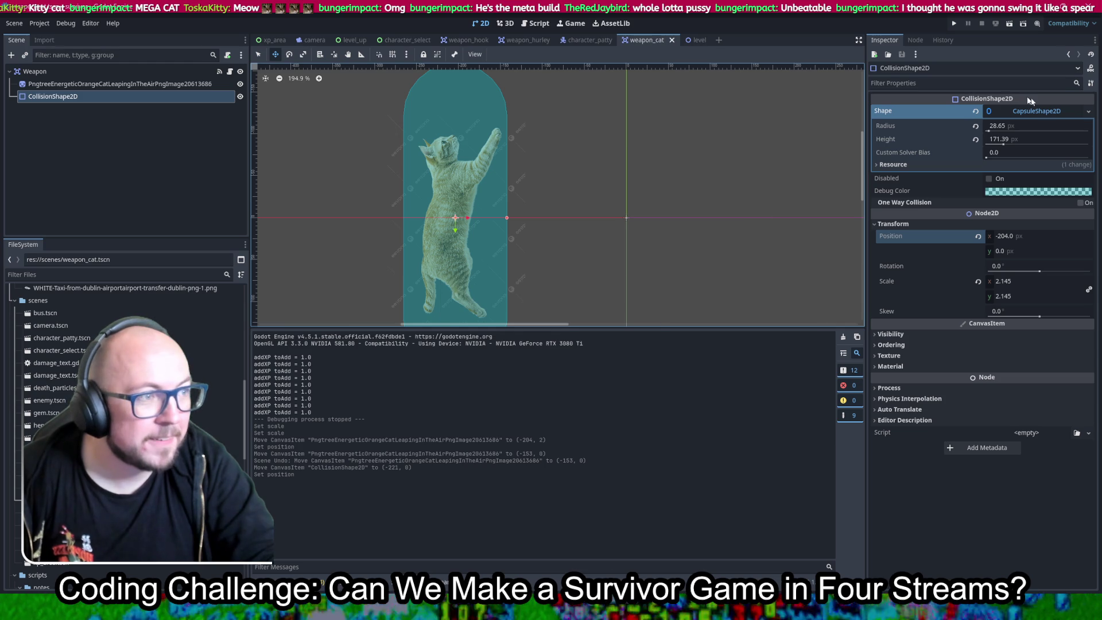
mouse_move(1003, 146)
mouse_down()
mouse_move(988, 131)
mouse_move(996, 145)
mouse_up()
key(ctrl+s)
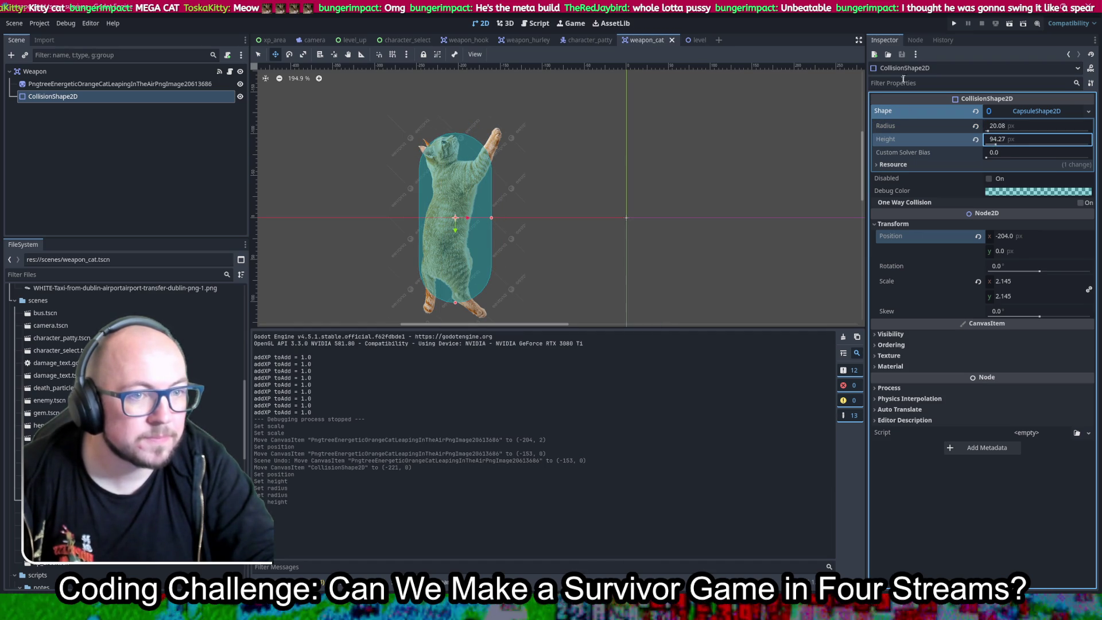
Launch the game, choose a character, and move Henri so the cat hits enemies.
click(955, 24)
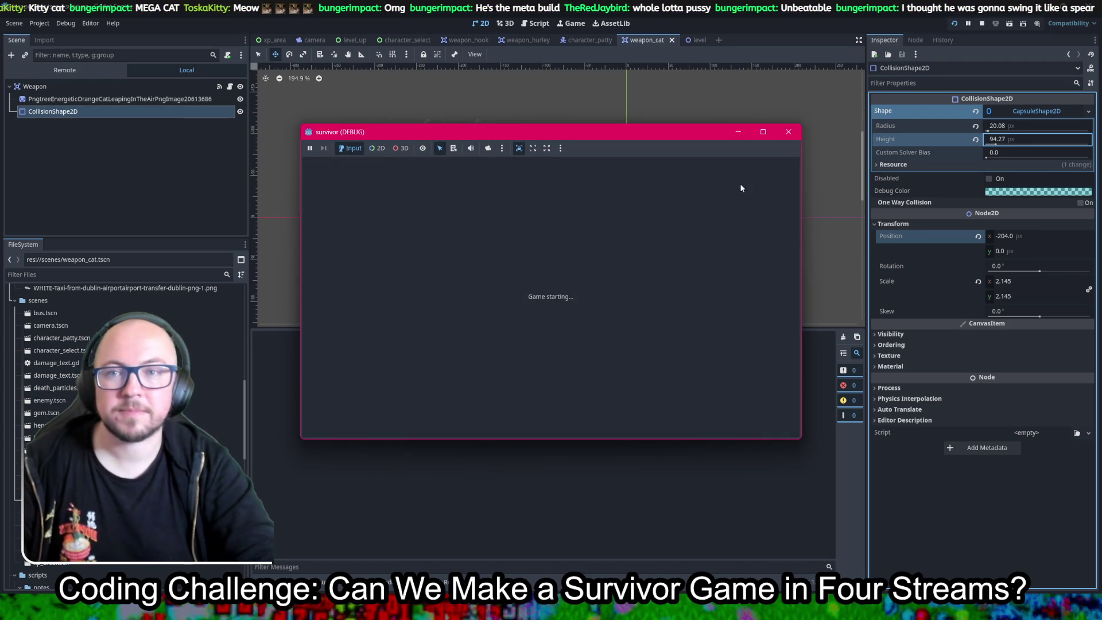
click(659, 326)
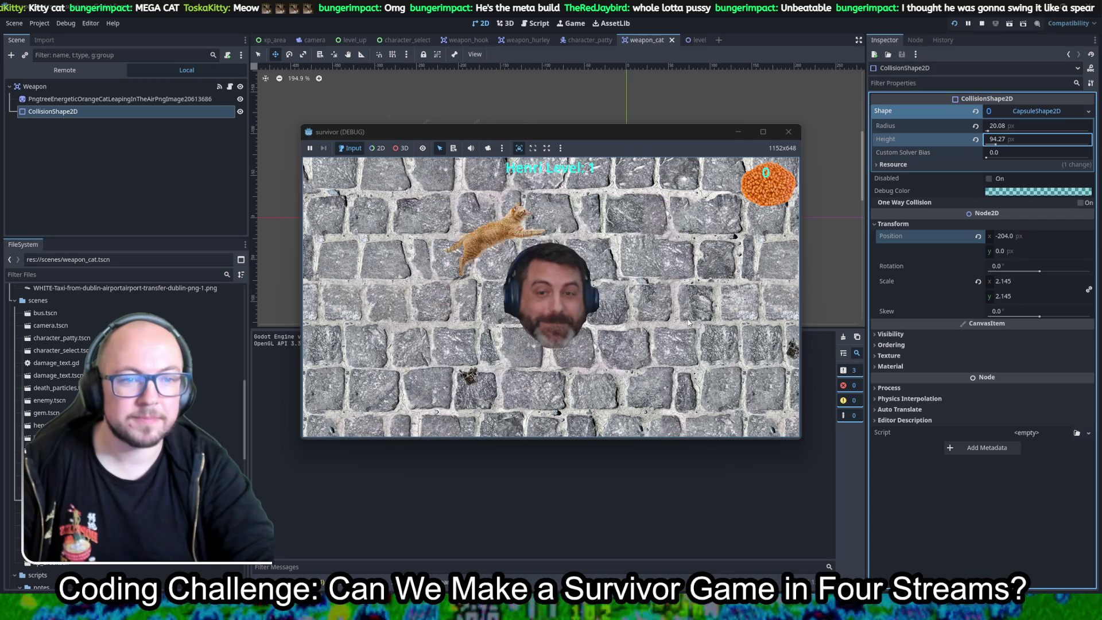
key(Up)
key(Right)
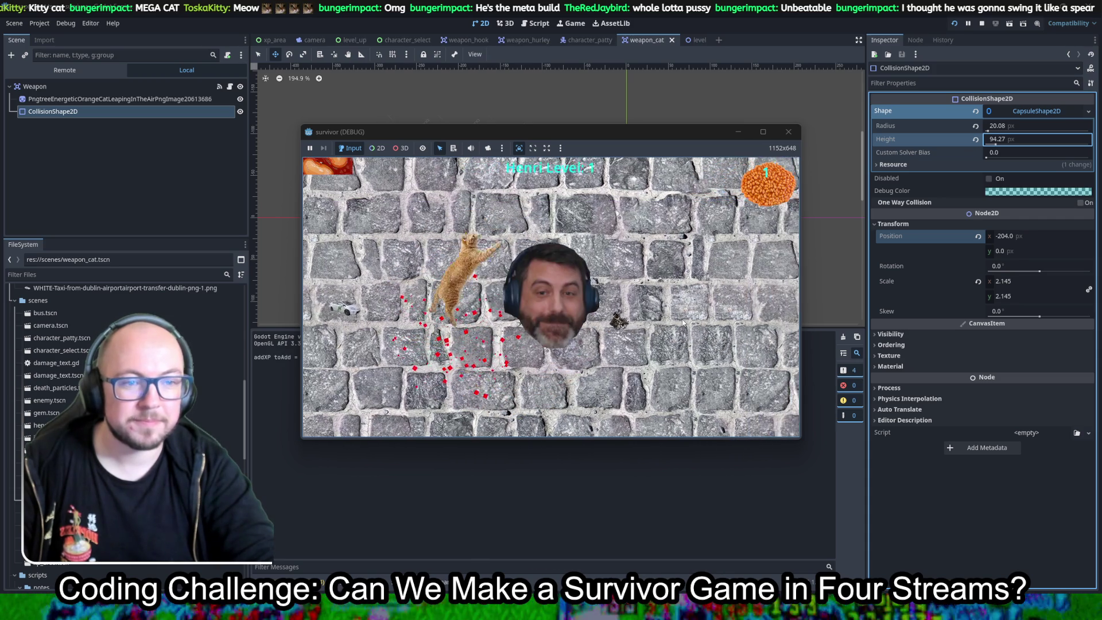
key(Up)
key(Right)
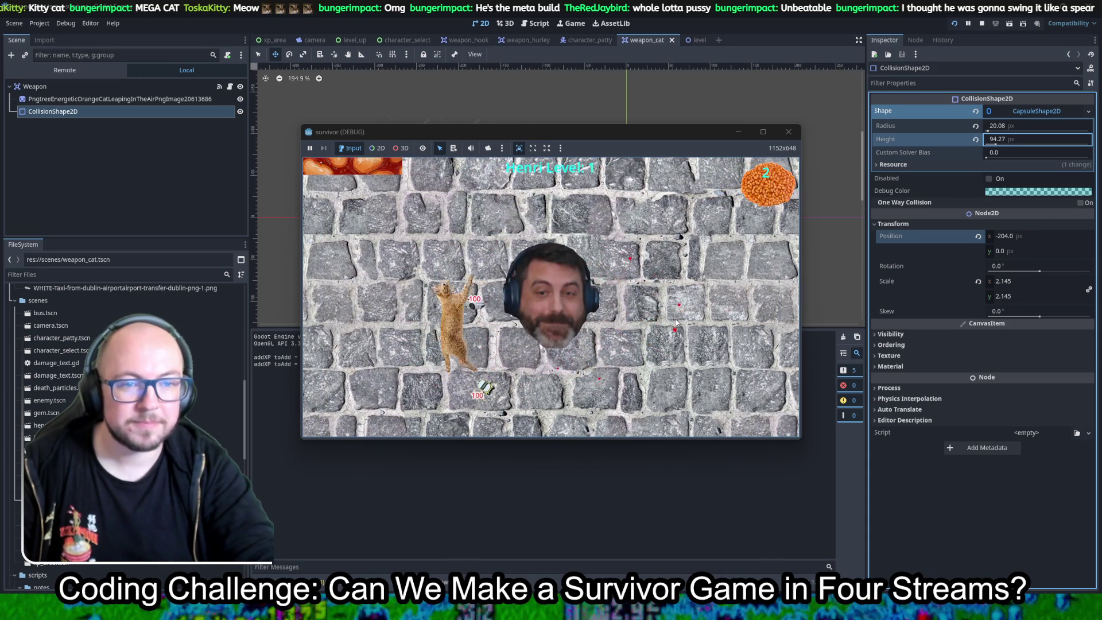
key(Up)
key(Right)
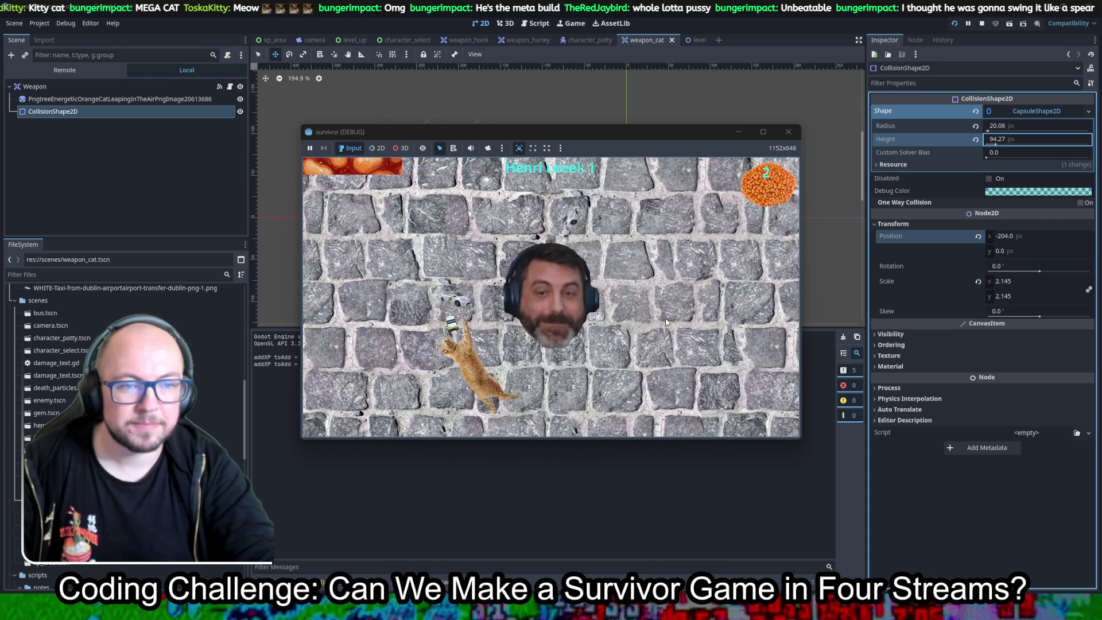
key(Up)
key(Right)
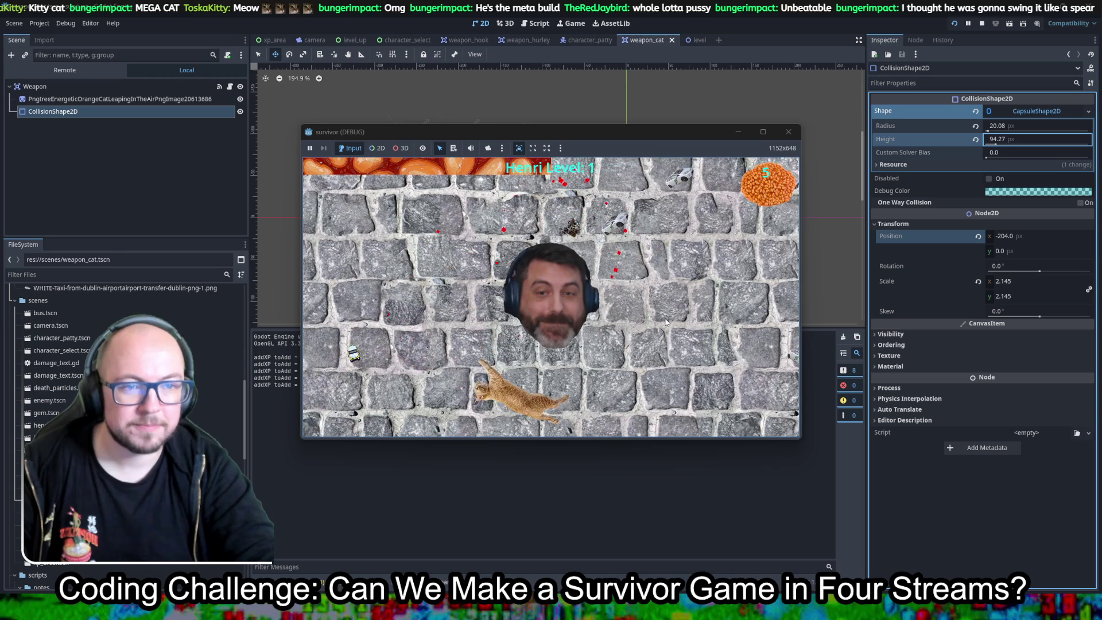
key(Up)
key(Right)
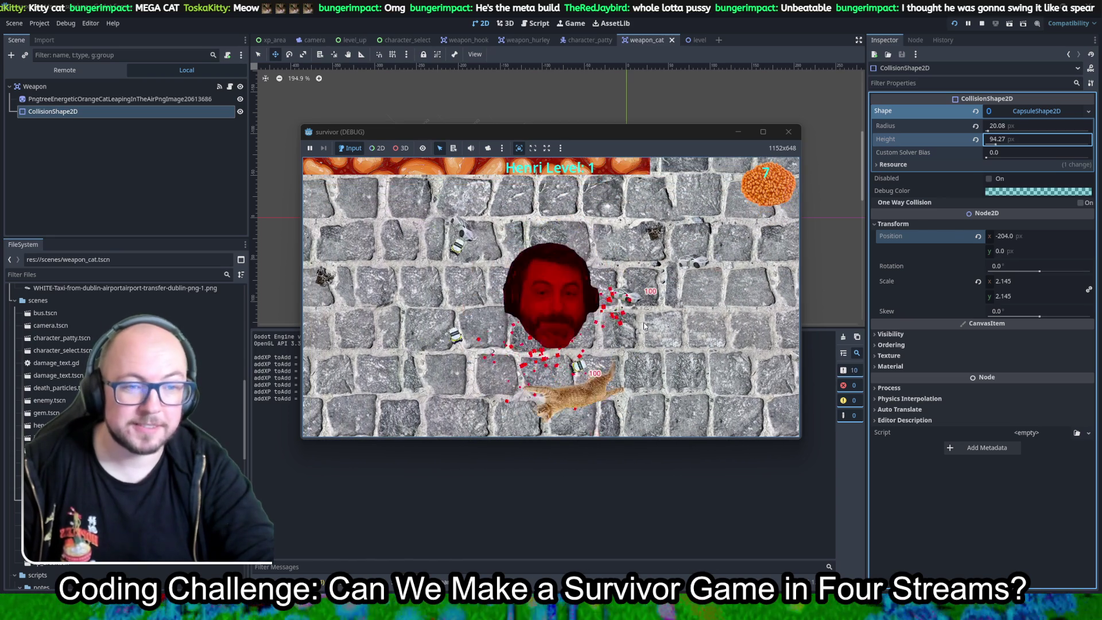
Pick an upgrade on reaching level 2 and keep moving around the enemies.
click(635, 319)
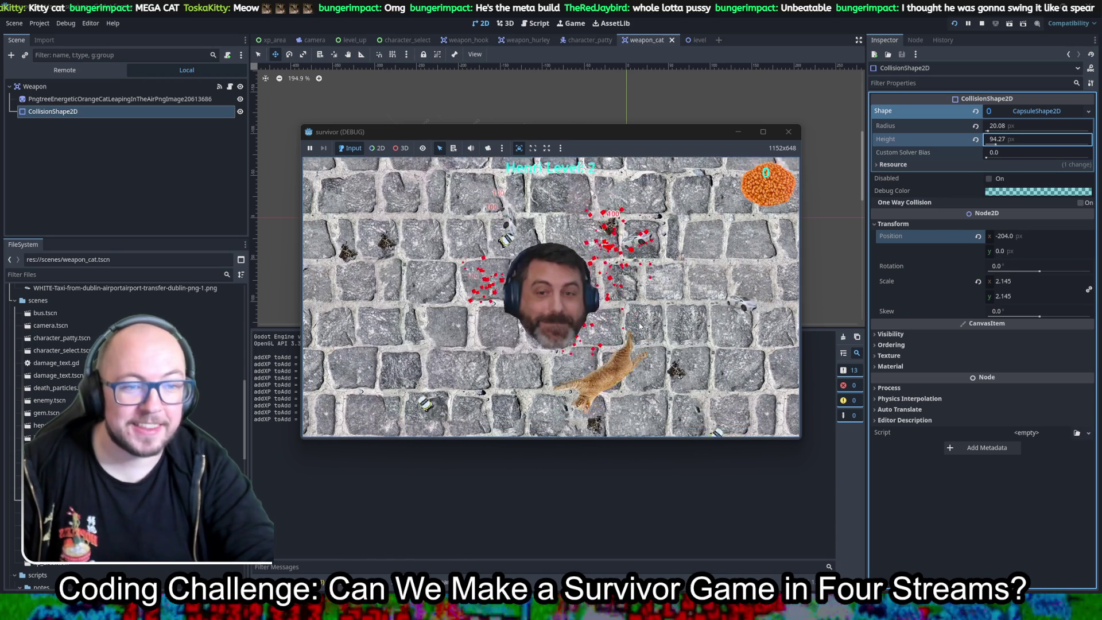
key(Up)
key(Right)
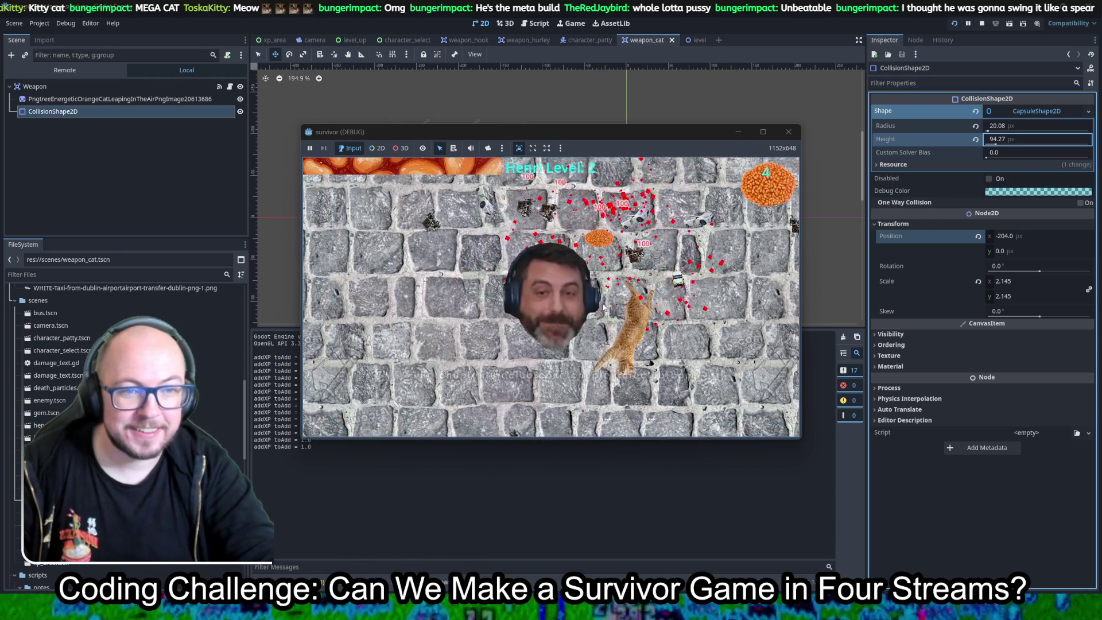
key(Down)
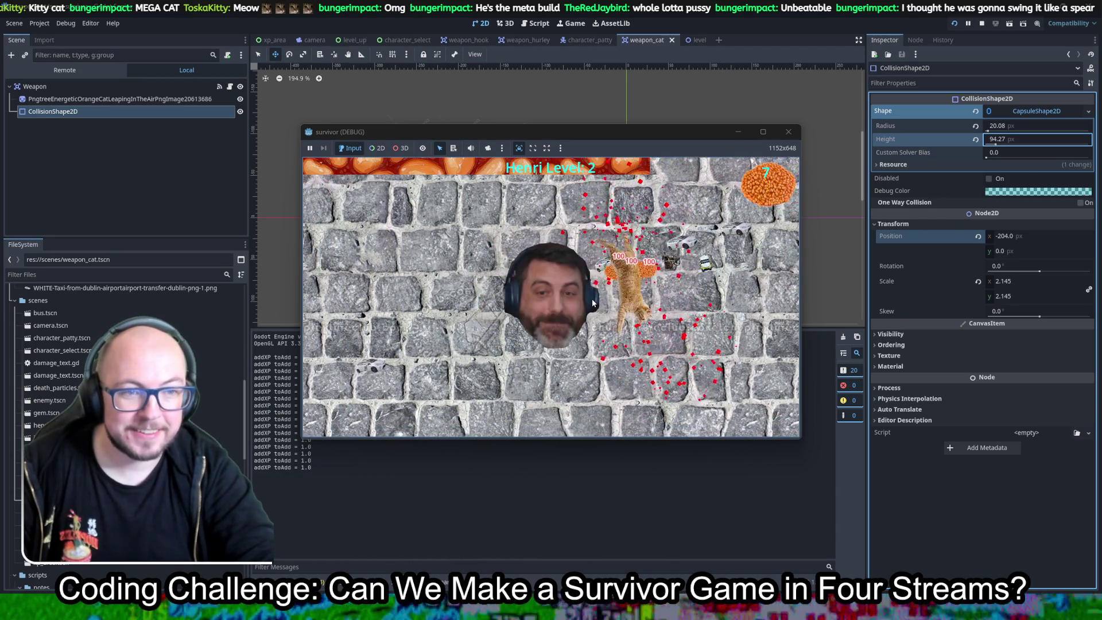
Close the game and paste a copy of the cat sprite and collision shape under Weapon.
click(789, 132)
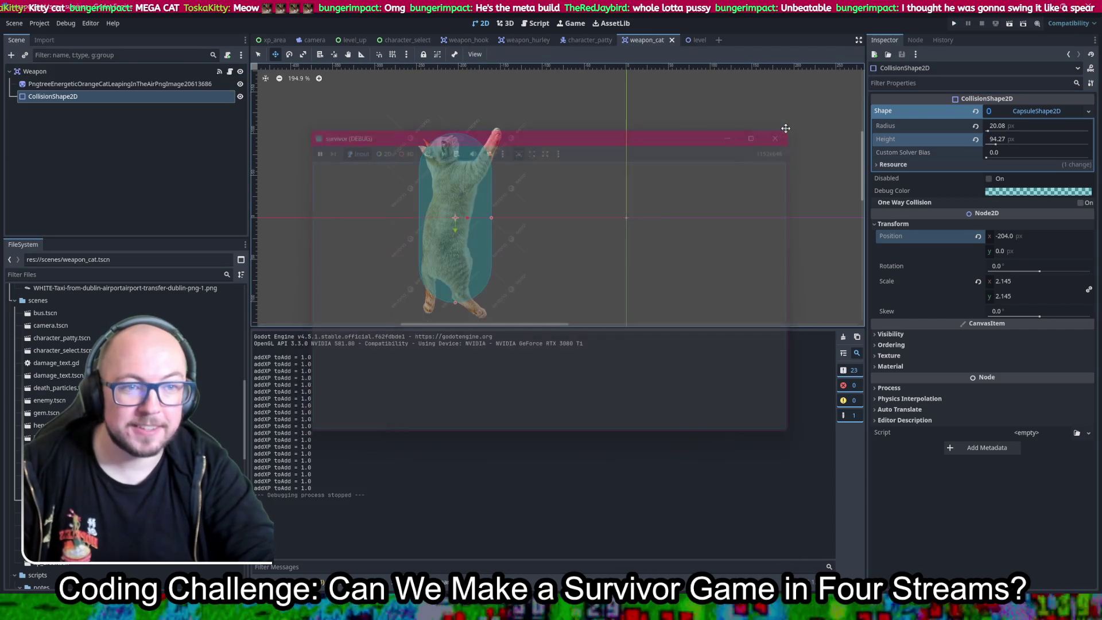
scroll(548, 179, down, 5)
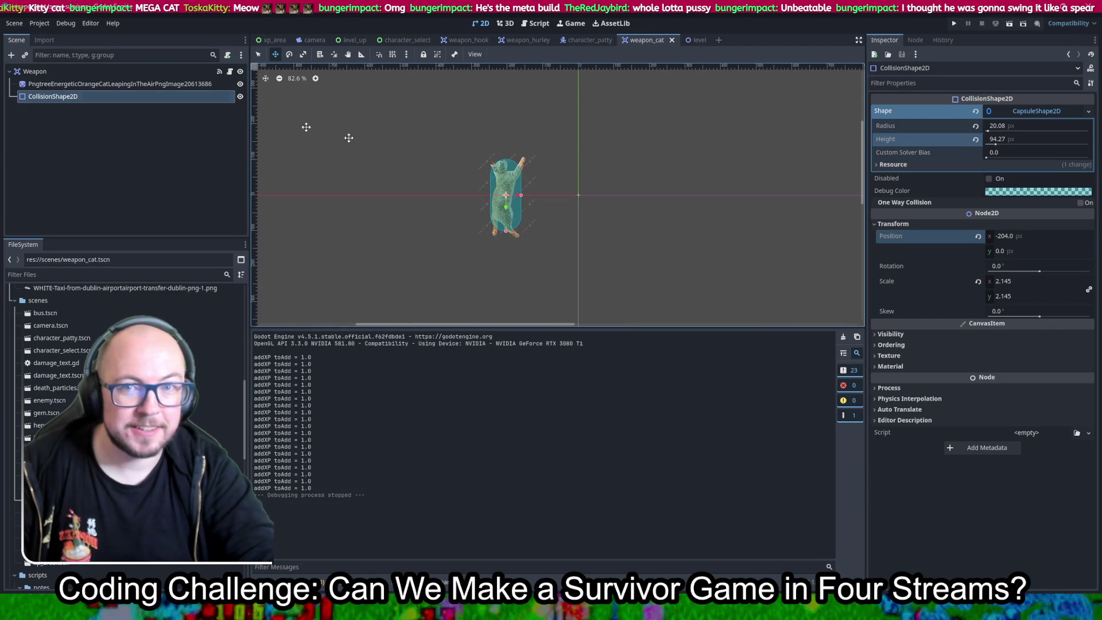
ctrl+click(133, 84)
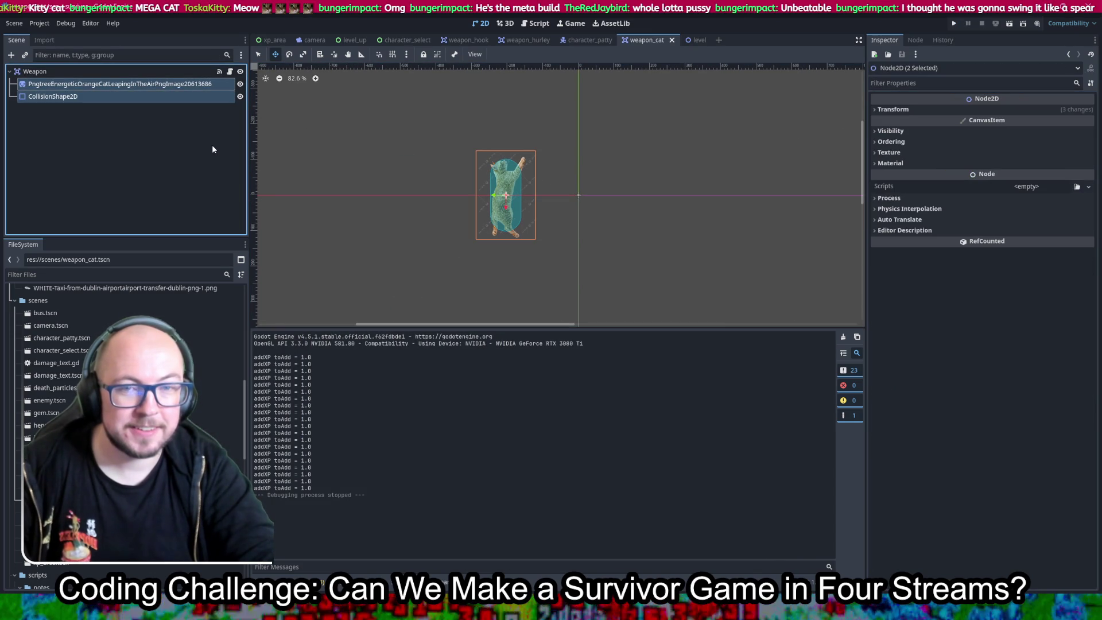
key(ctrl+v)
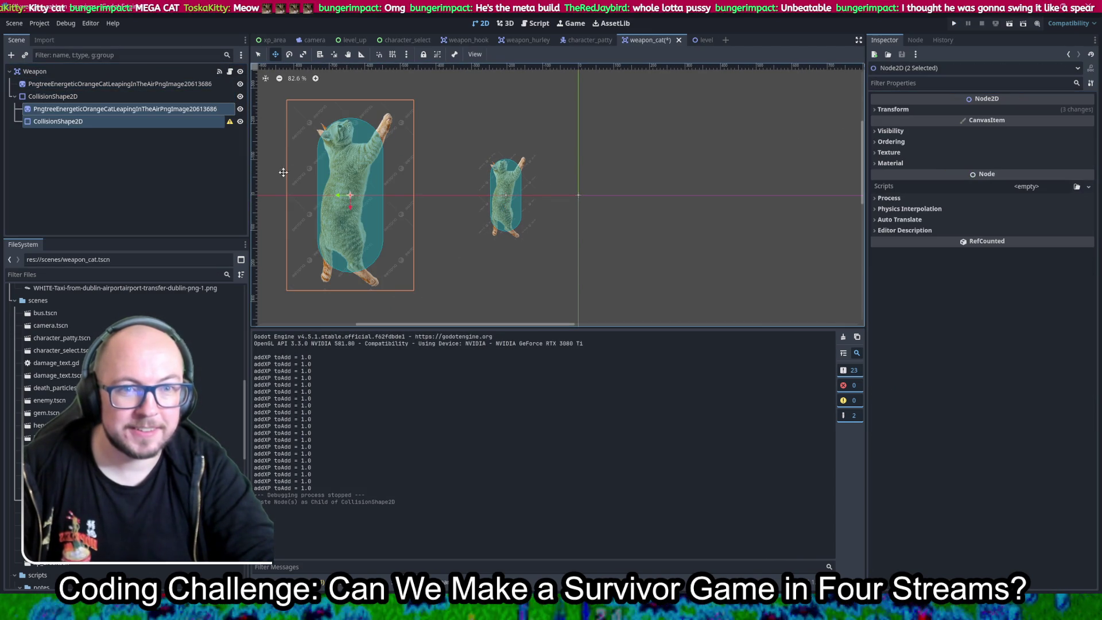
key(ctrl+z)
click(63, 72)
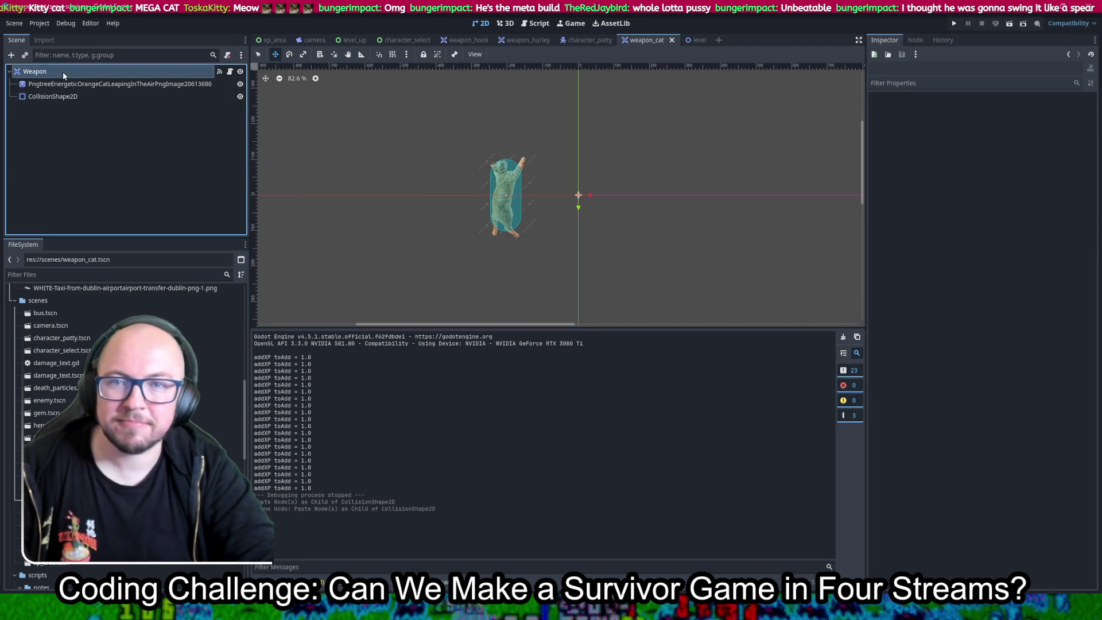
key(ctrl+v)
Set the copied cat and capsule's position x to 204, opposite the first cat.
drag(510, 216, 646, 225)
key(ctrl+z)
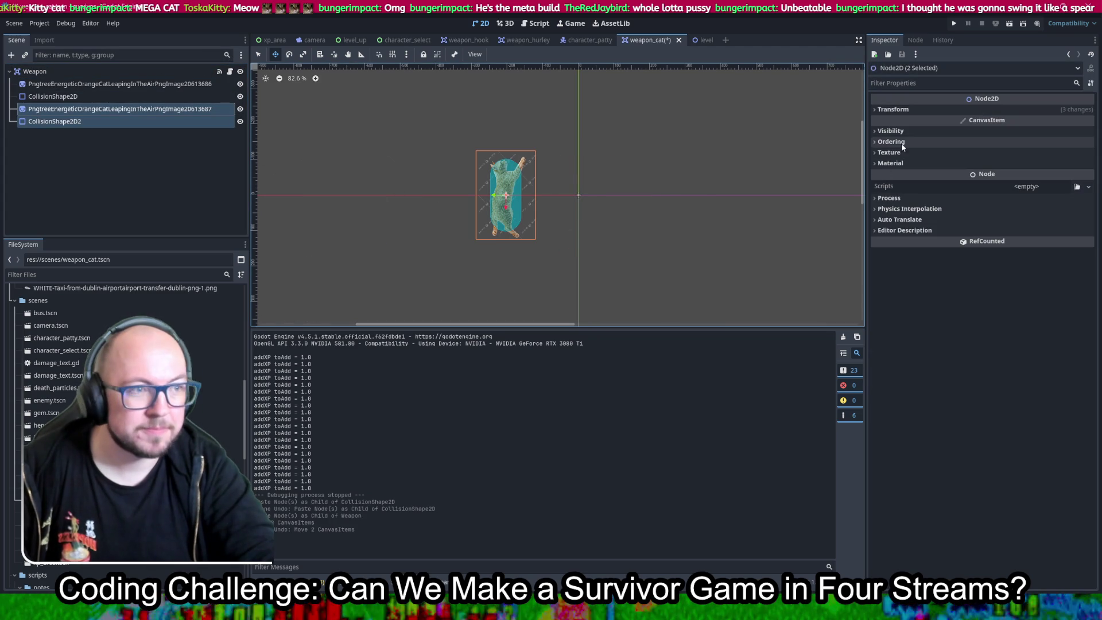
click(936, 109)
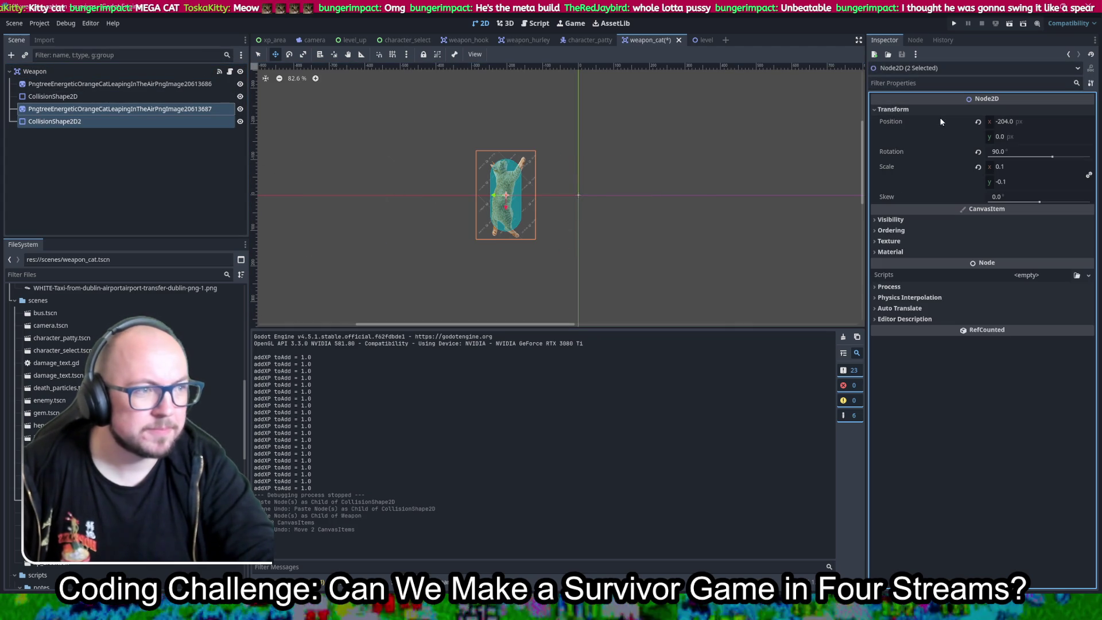
click(943, 222)
click(943, 221)
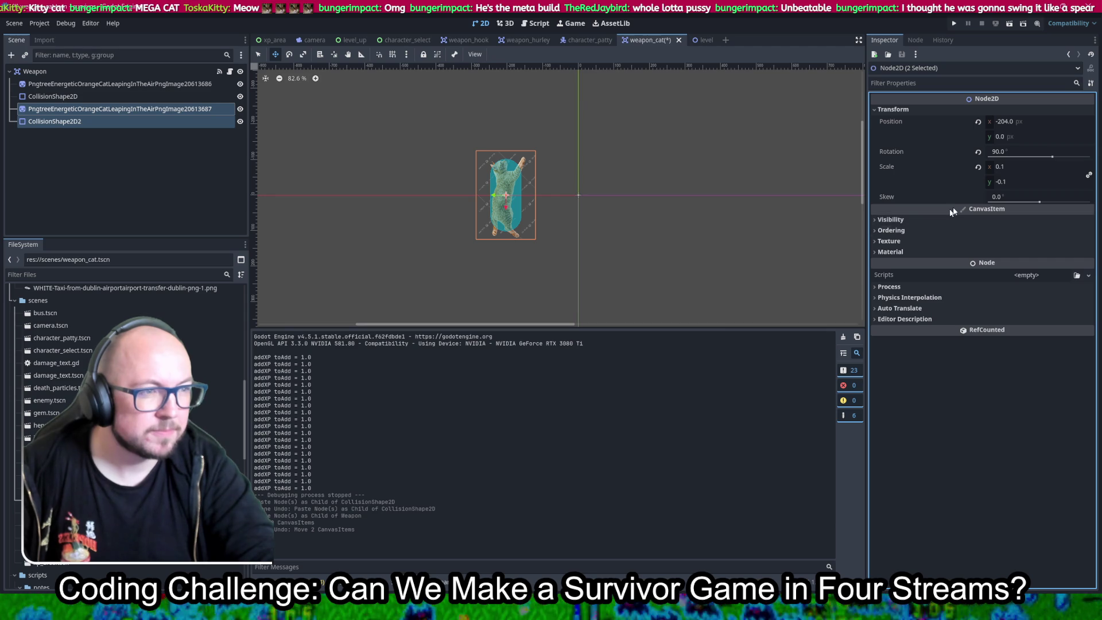
click(1005, 122)
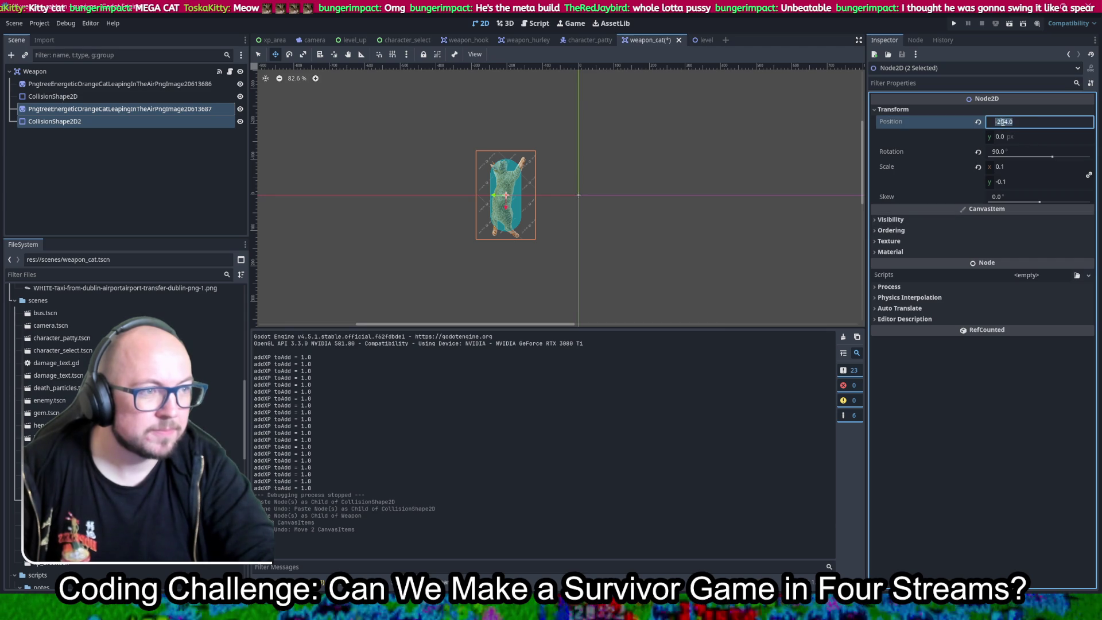
text(204)
key(Return)
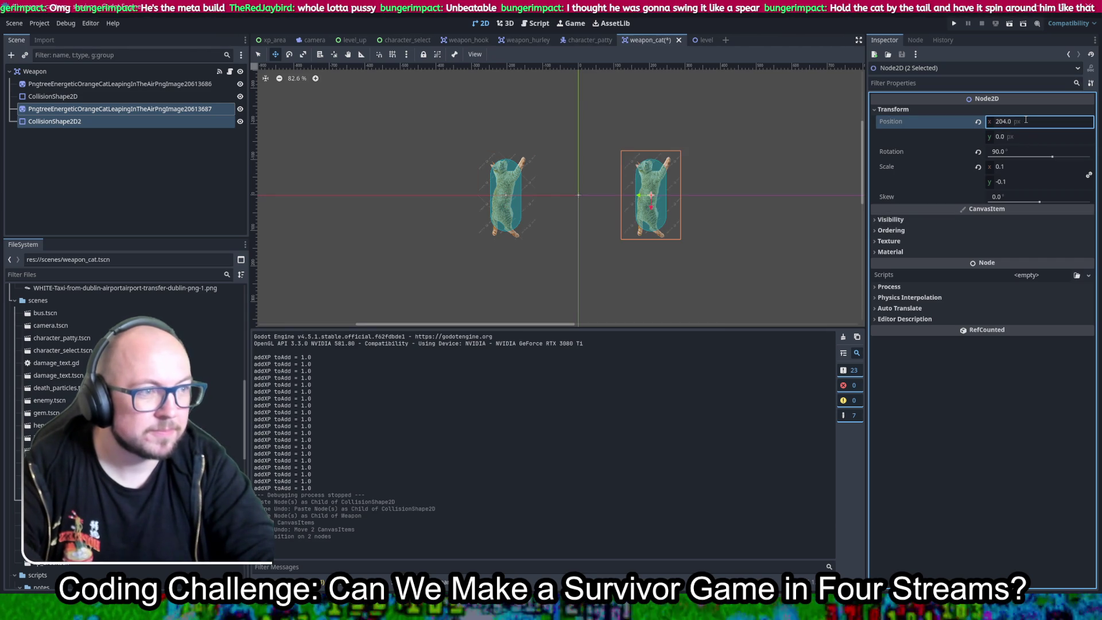
click(1026, 150)
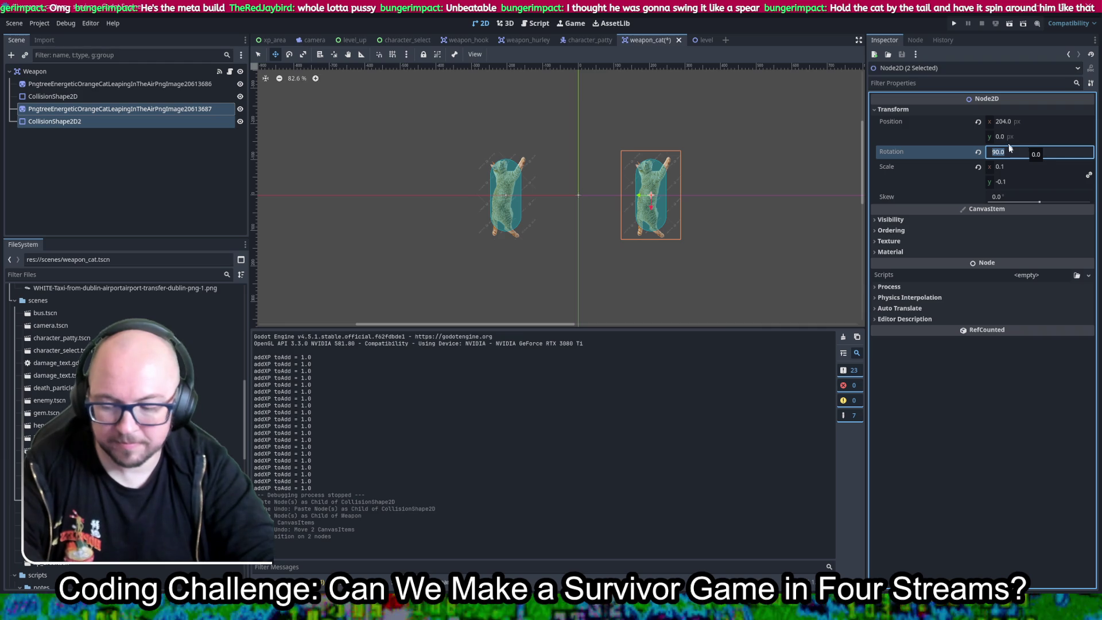
text(270)
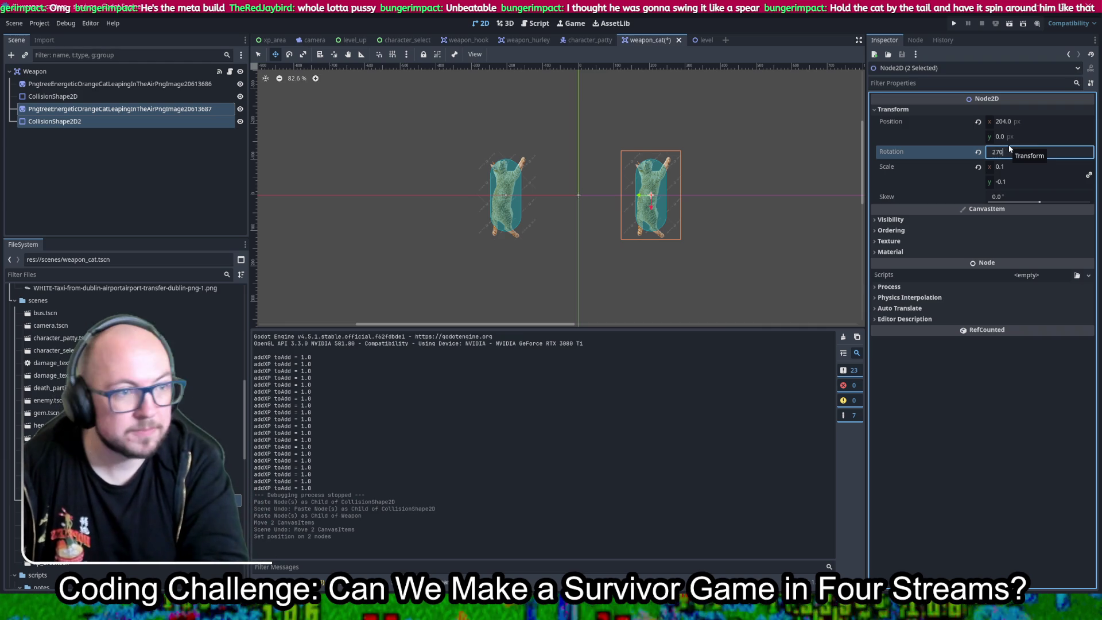
key(Return)
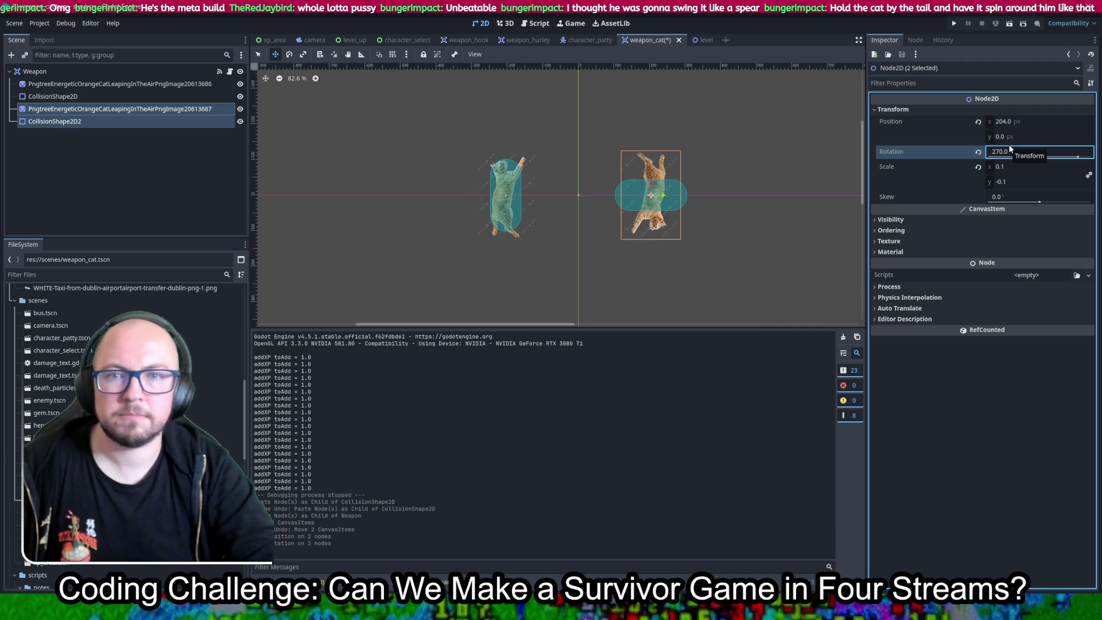
key(ctrl+z)
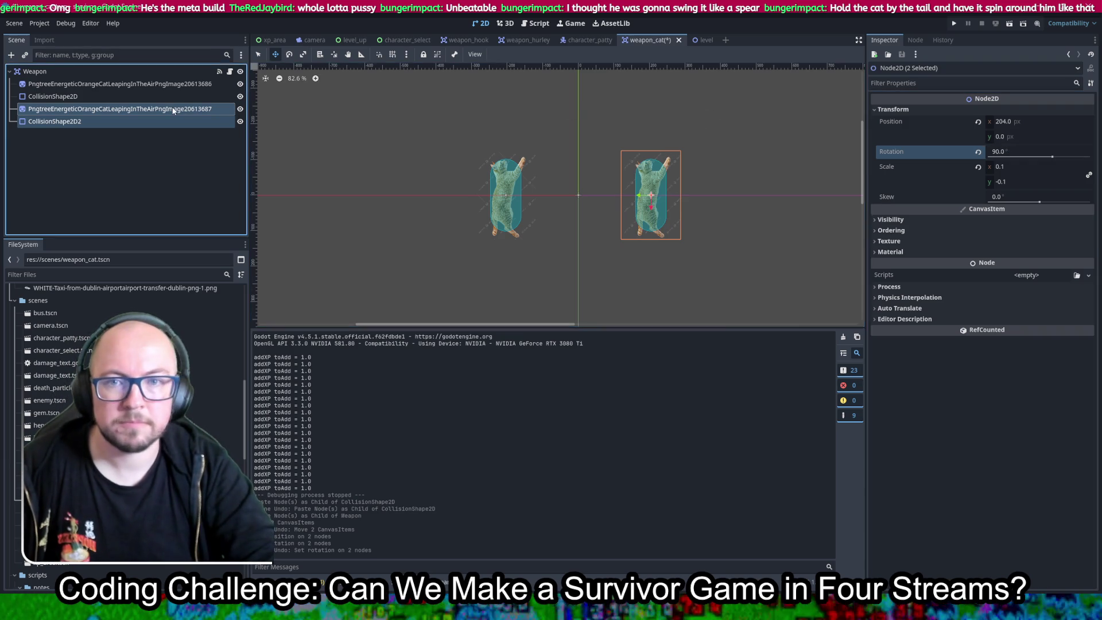
Rotate only the second cat sprite to 270°, save, and start a test run.
click(115, 109)
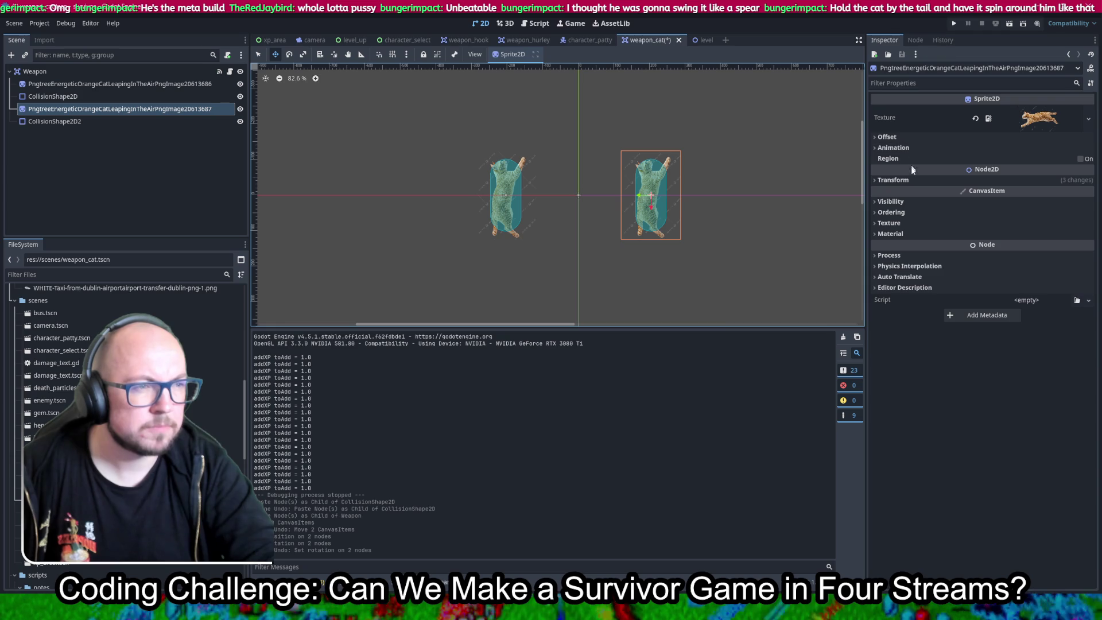
click(906, 180)
click(1026, 192)
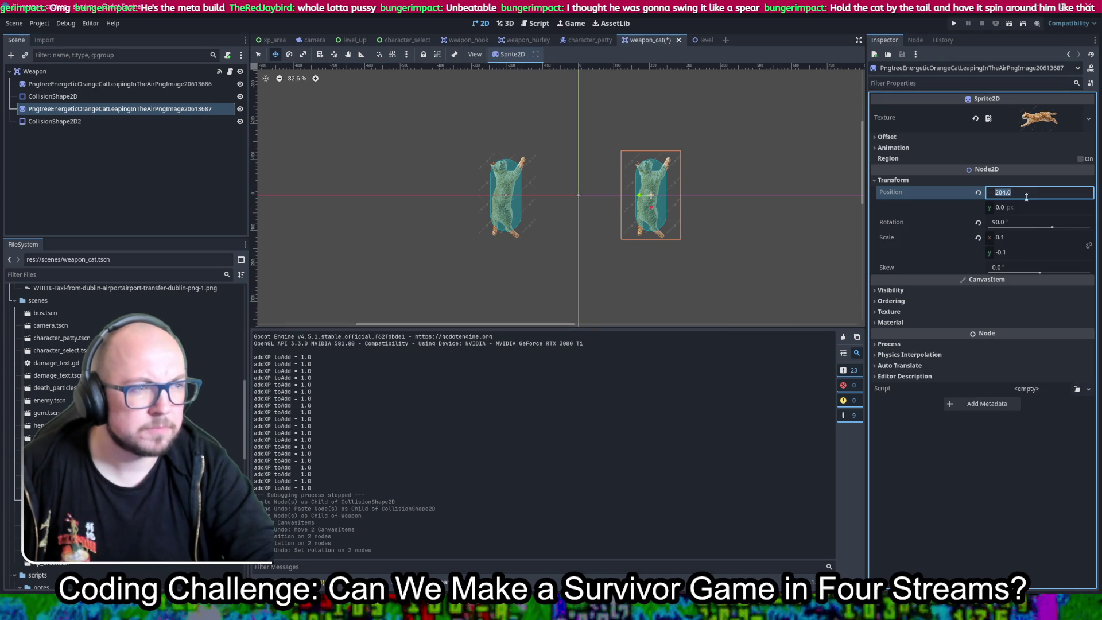
click(1034, 222)
text(270)
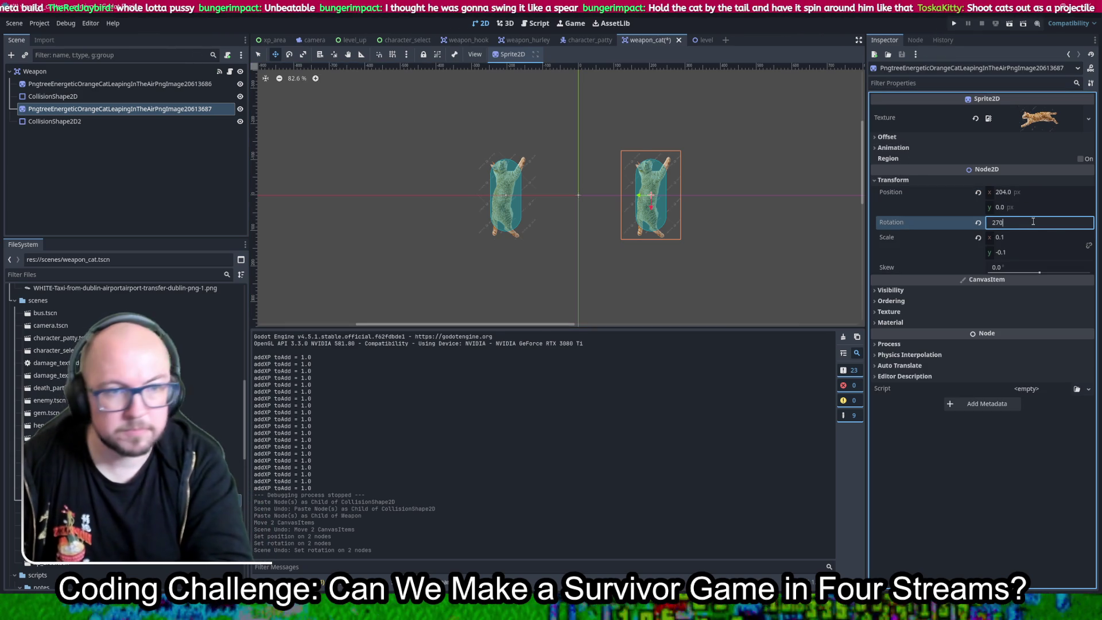
key(Return)
key(ctrl+s)
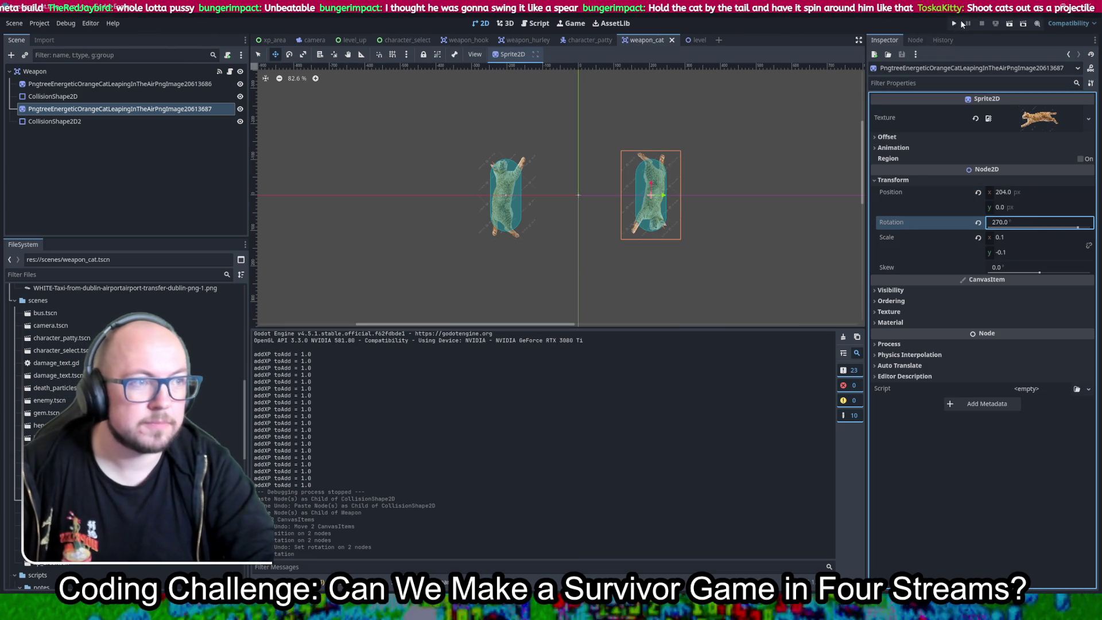
click(951, 25)
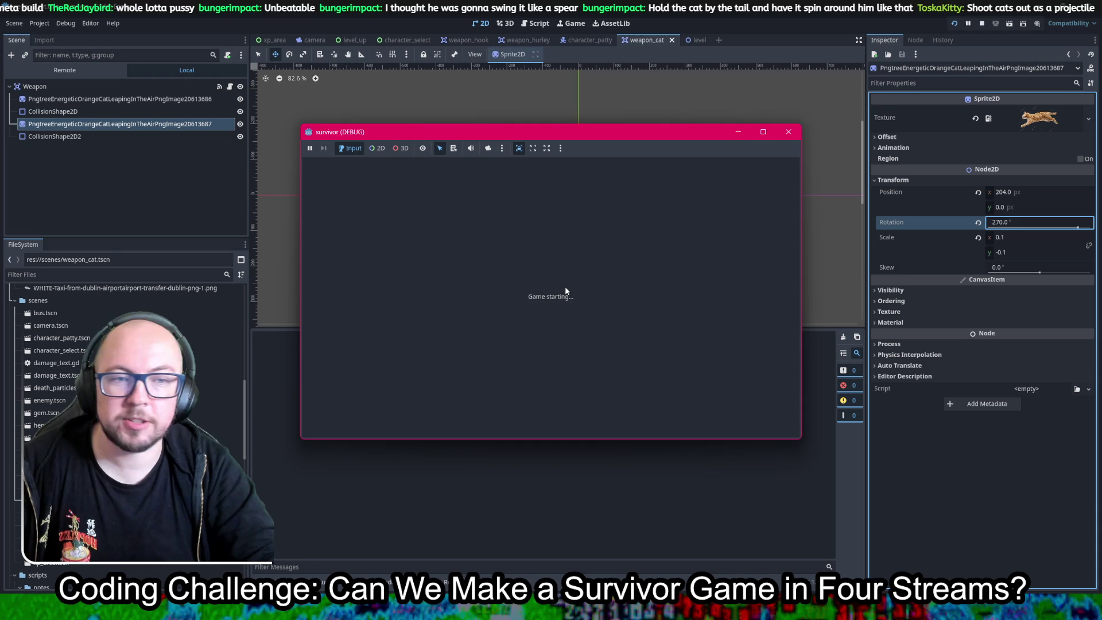
click(621, 295)
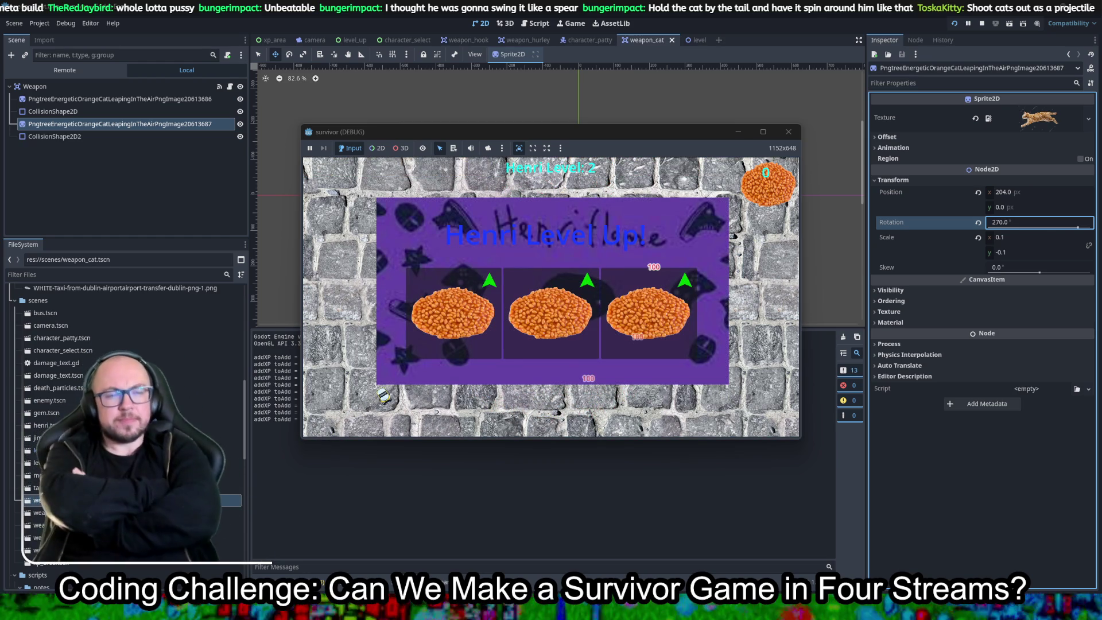
click(788, 132)
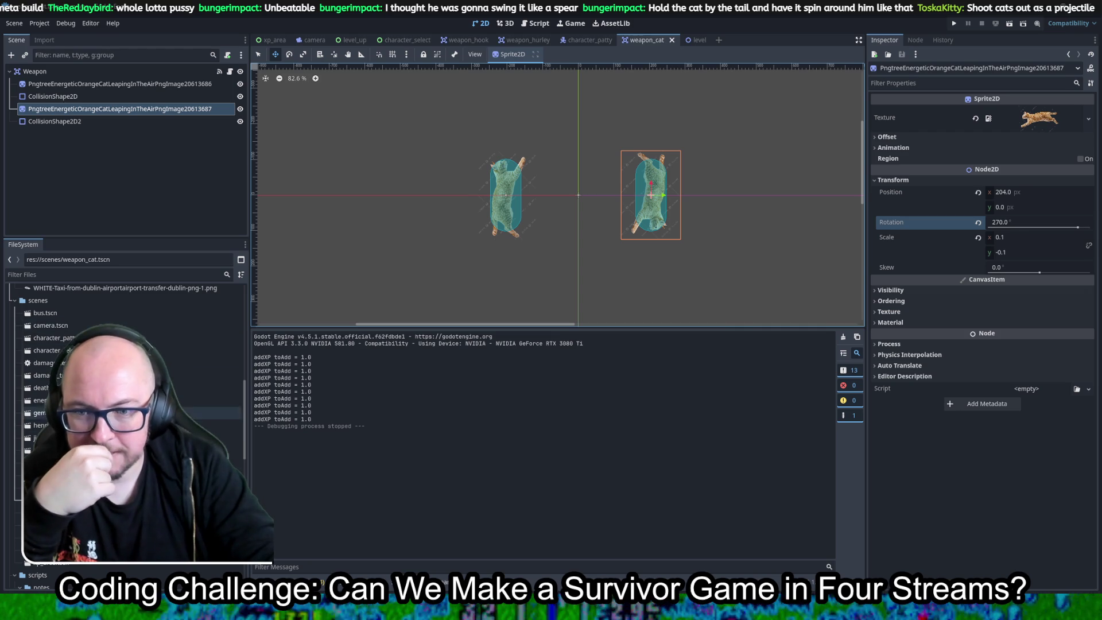
scroll(126, 373, down, 5)
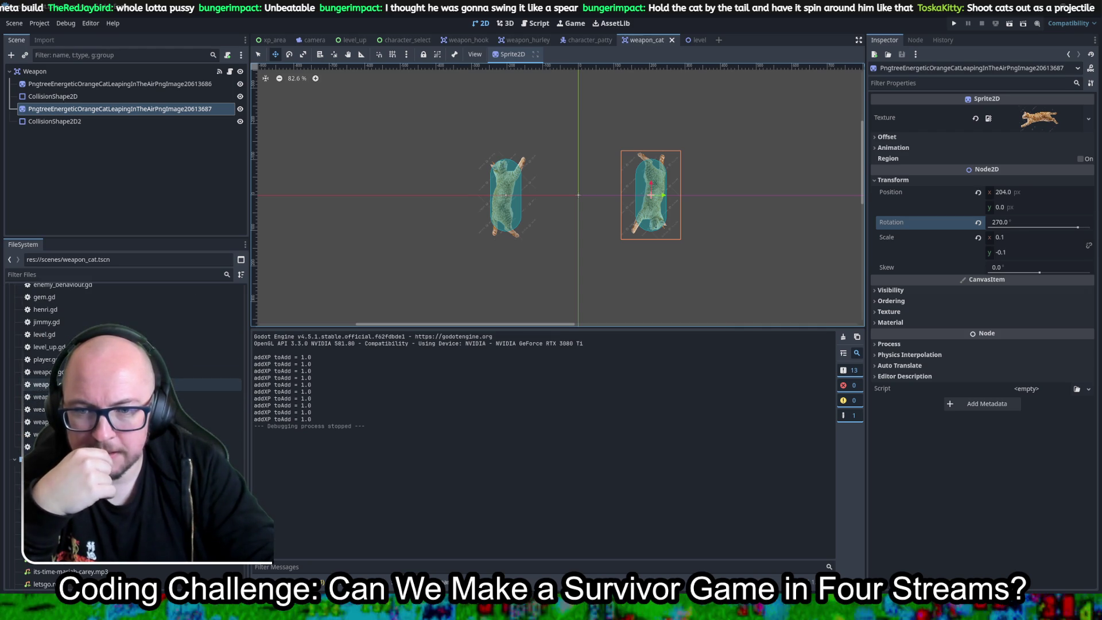
Open weapon_cat.gd and add a new line base_damage = 300 inside _process.
click(230, 384)
double_click(230, 384)
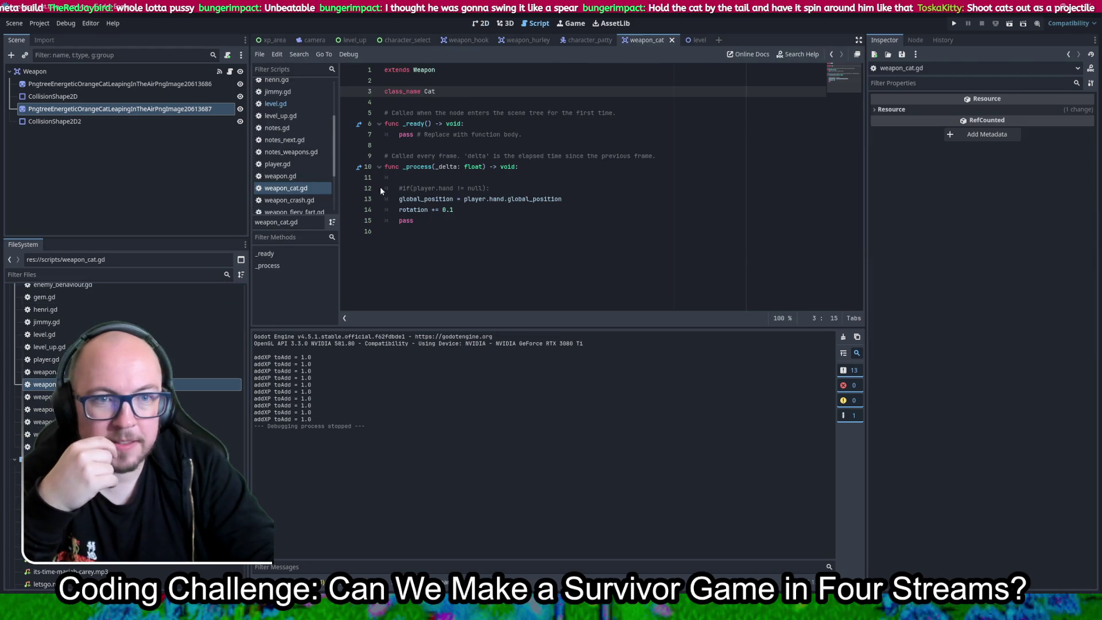
click(519, 179)
click(521, 187)
key(Return)
text(d)
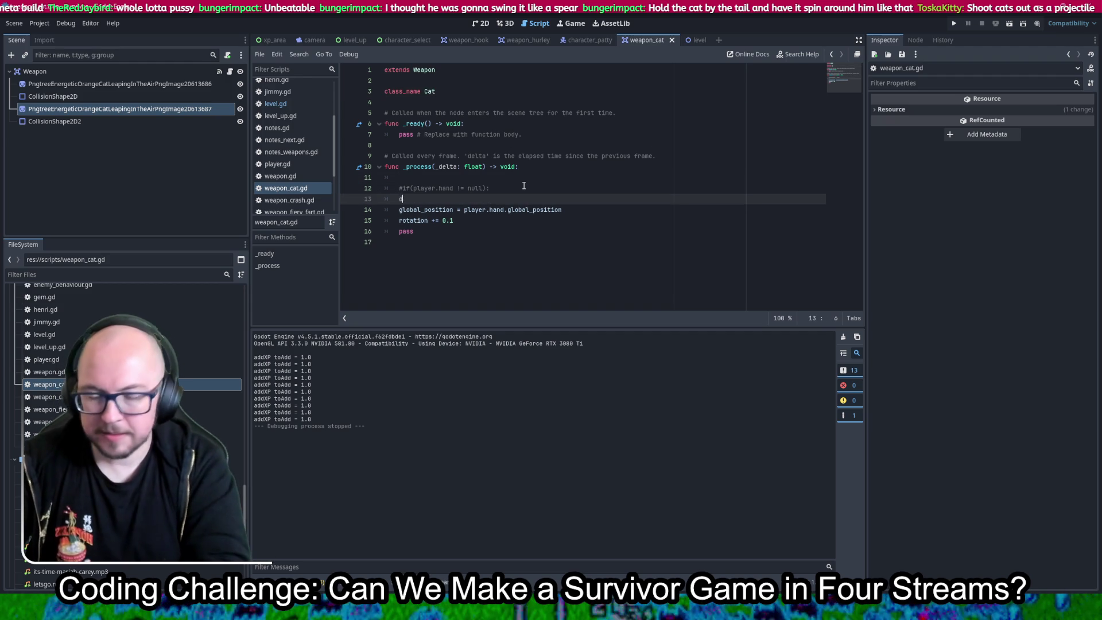
text(amage = 4)
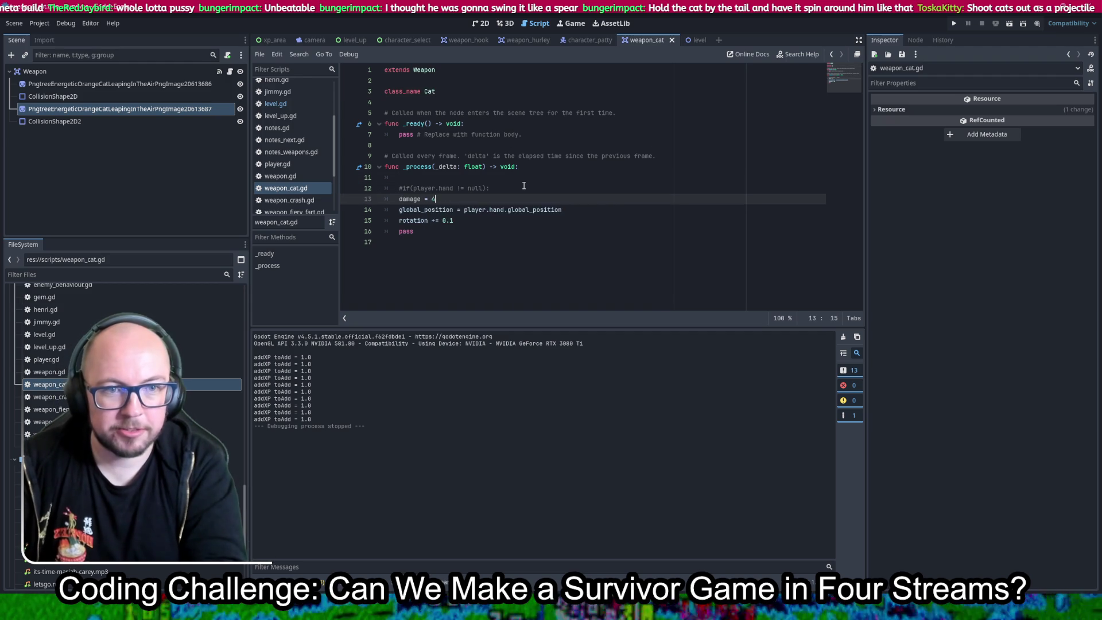
key(BackSpace)
text(300)
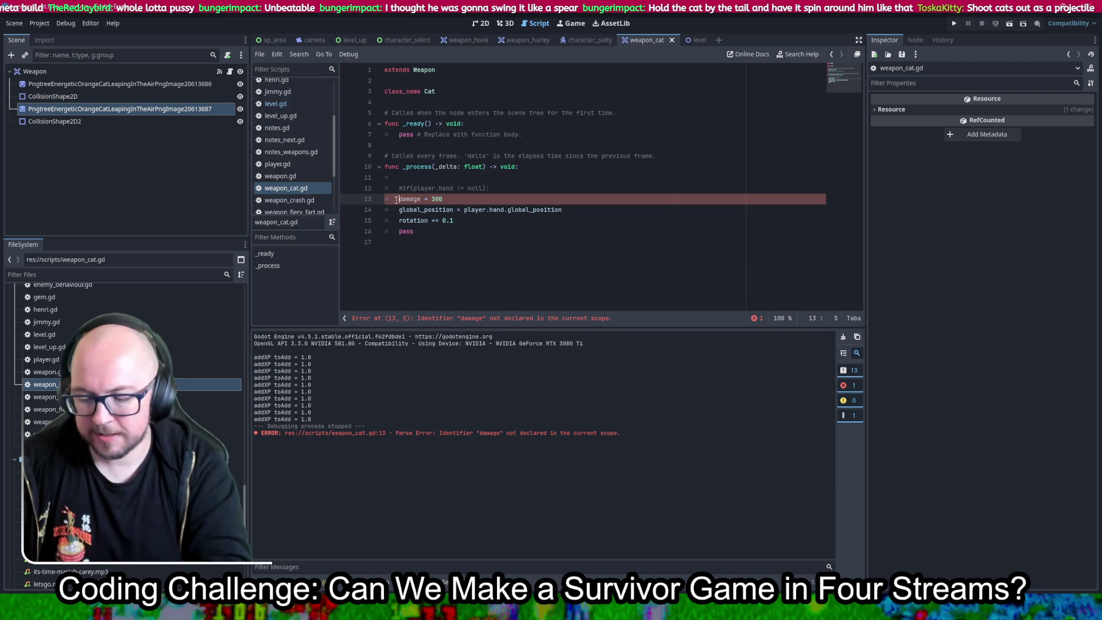
text(_)
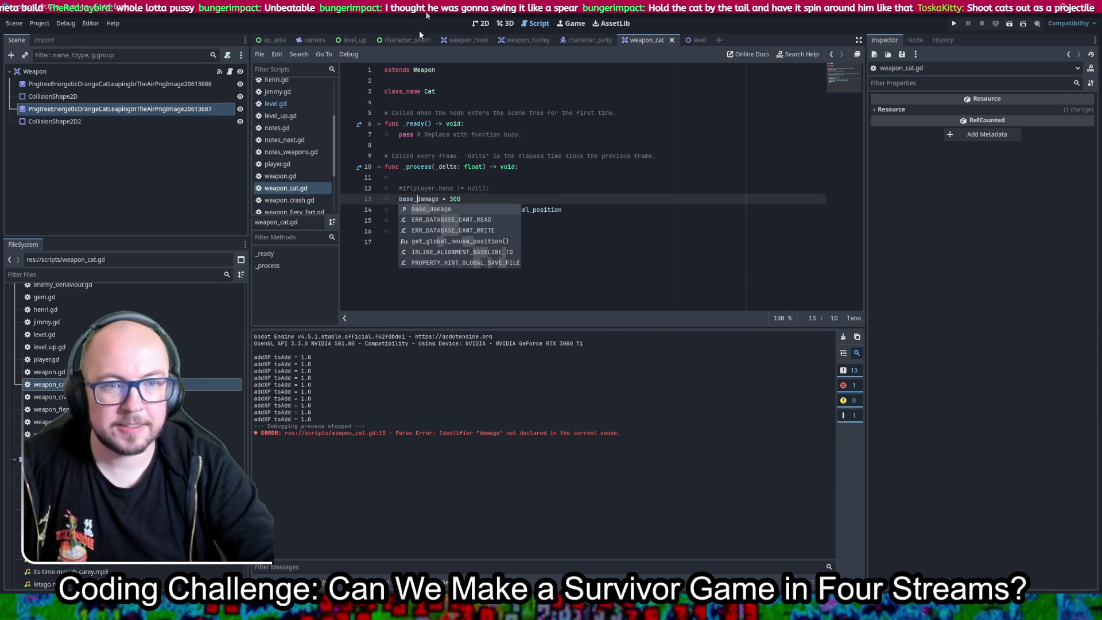
click(666, 156)
click(956, 24)
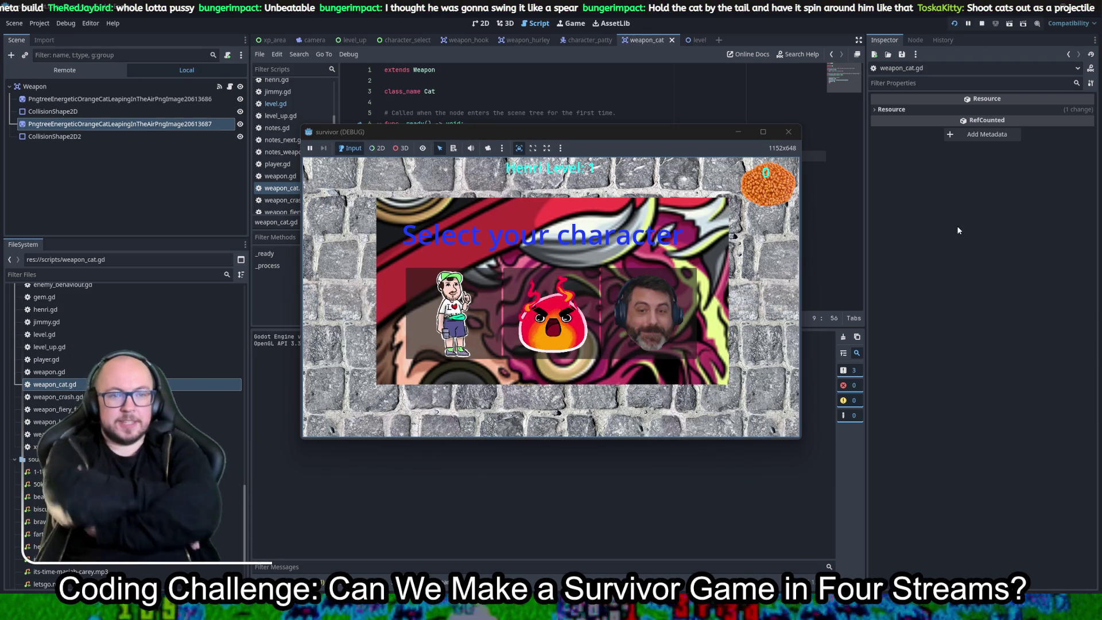
click(621, 359)
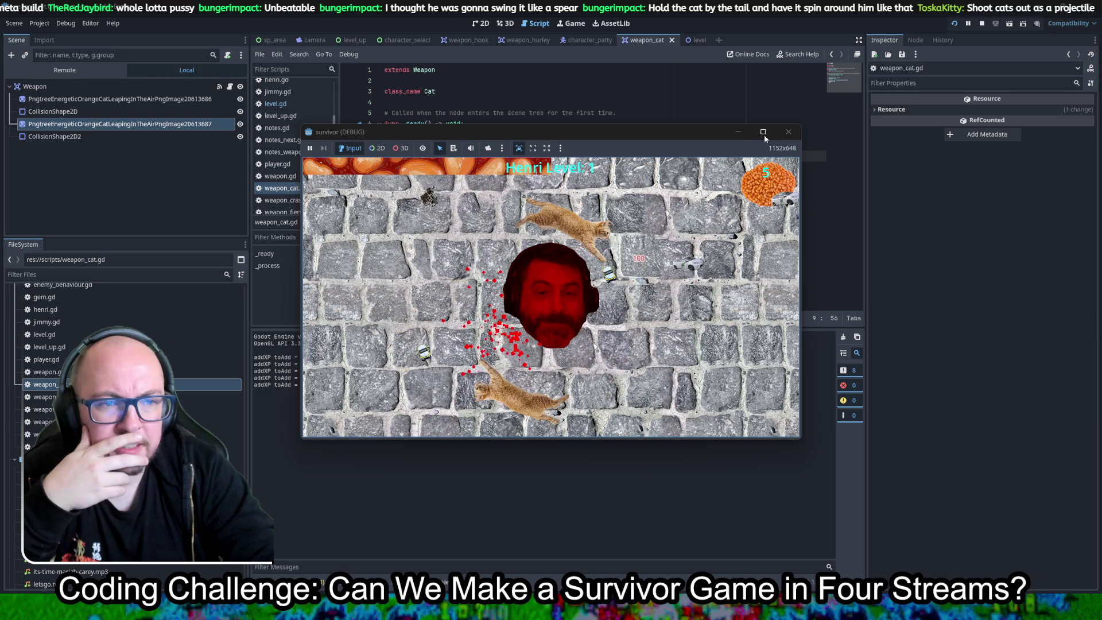
click(789, 131)
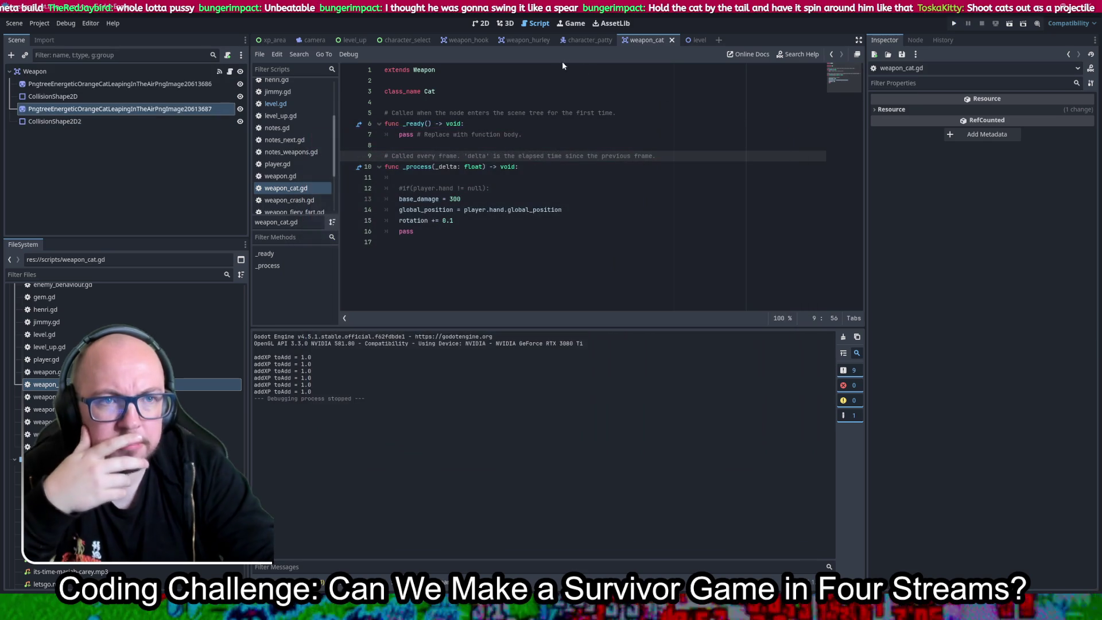
Check the base_damage declaration in weapon.gd, then return to weapon_cat.gd.
ctrl+click(422, 70)
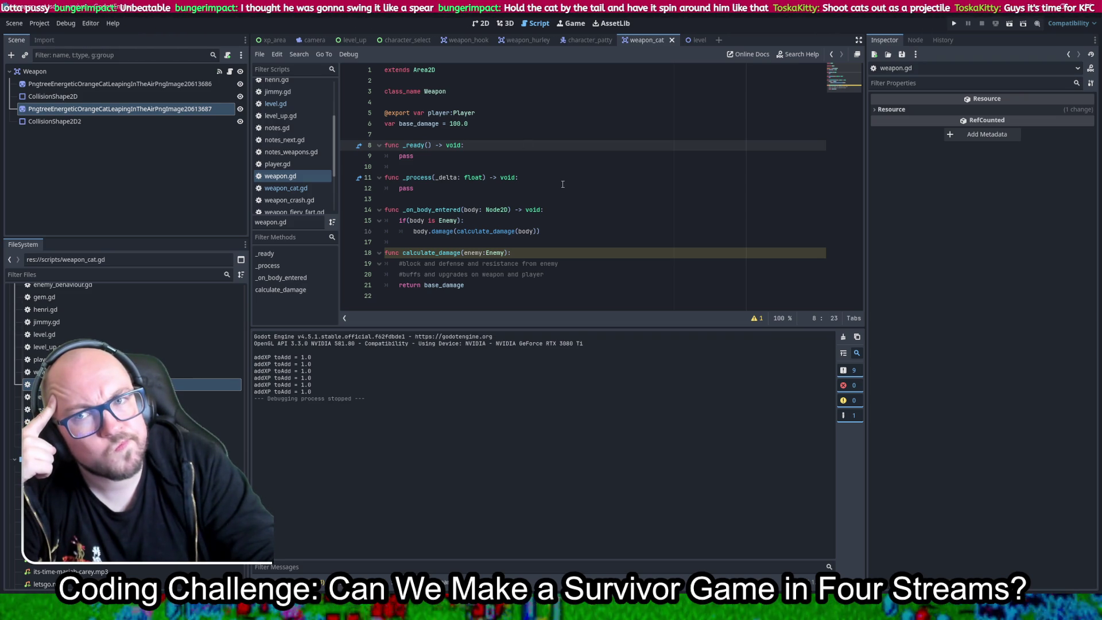
double_click(418, 127)
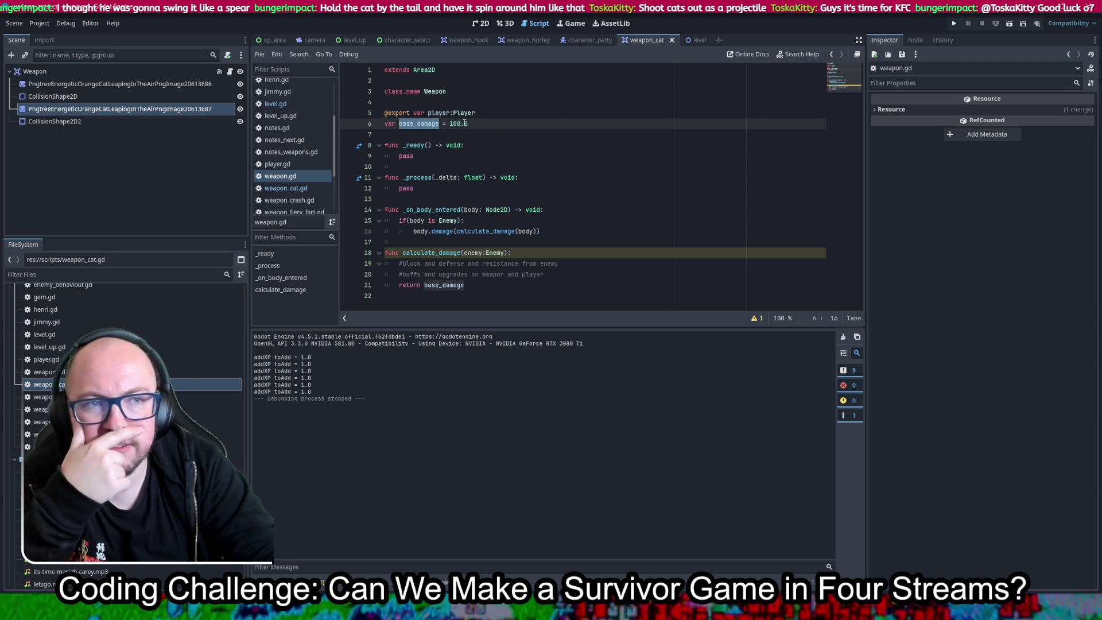
click(285, 189)
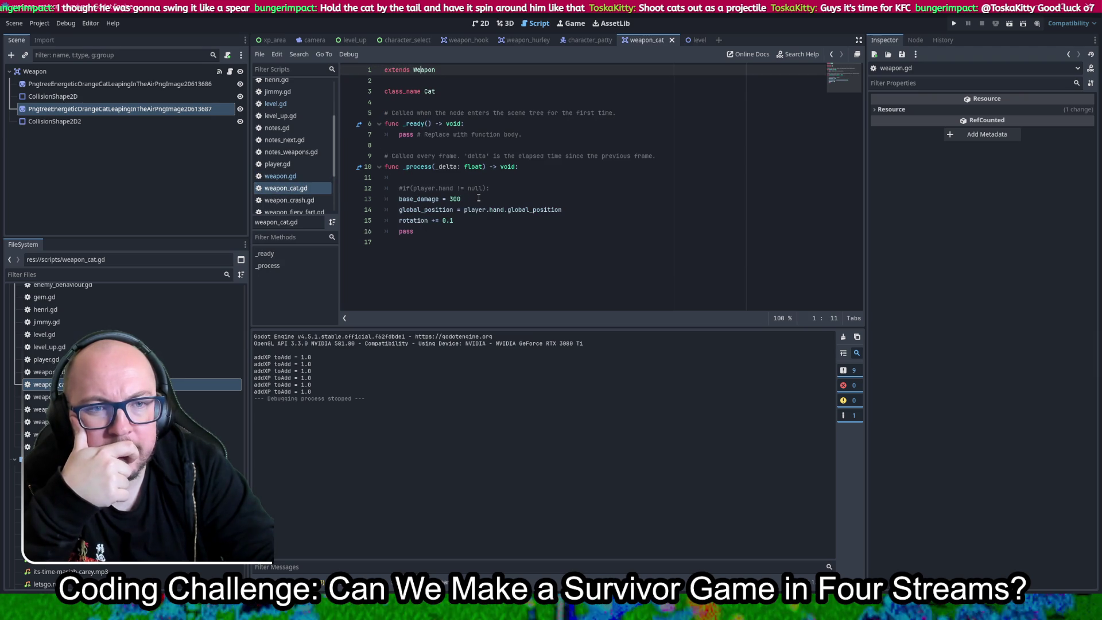
Move the base_damage = 300 line from _process into _ready and run the game.
drag(478, 199, 503, 191)
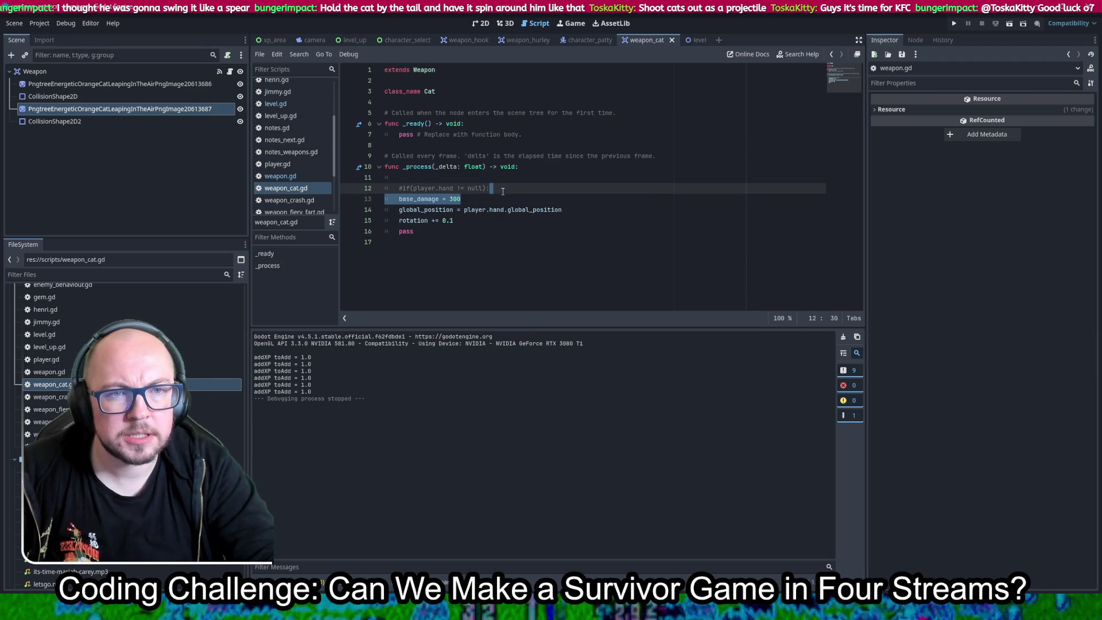
key(ctrl+x)
click(490, 124)
key(ctrl+v)
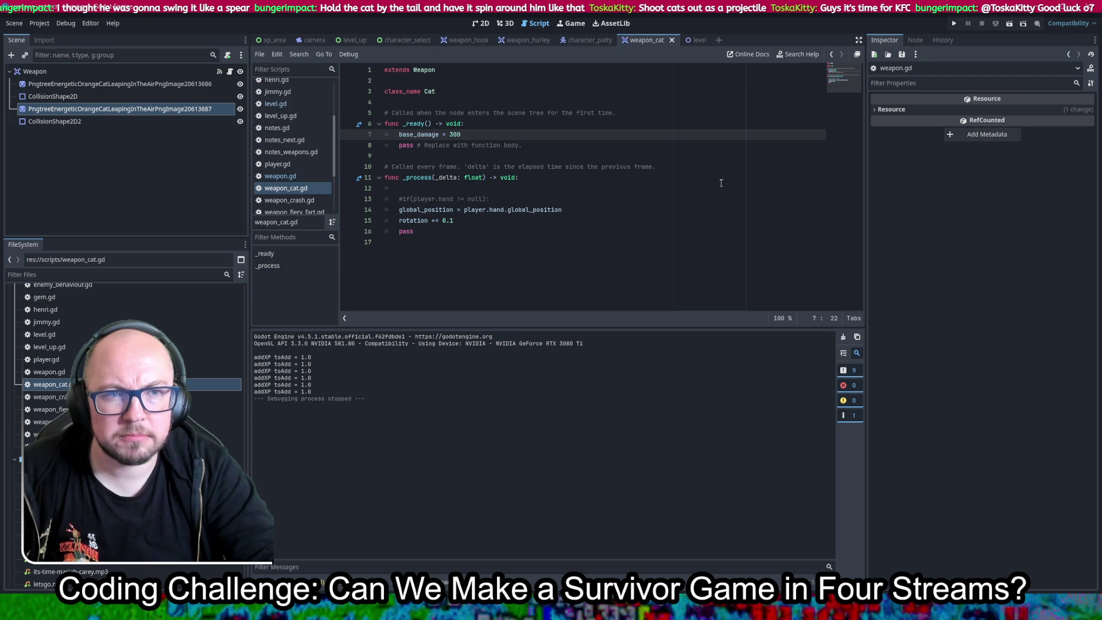
click(954, 24)
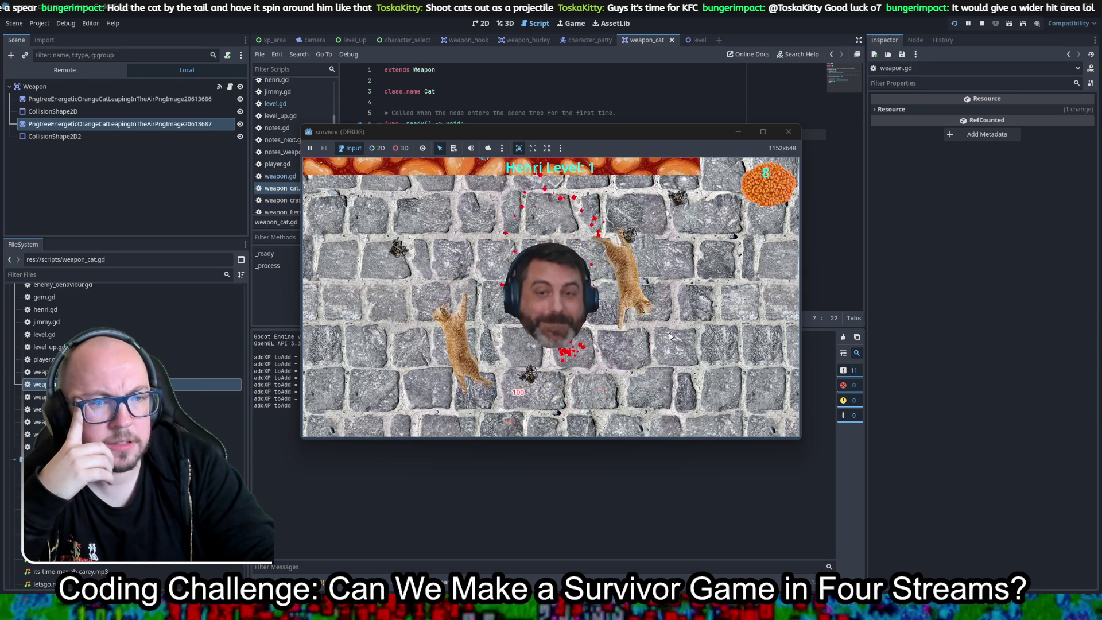
Pick the middle level-up reward, stop the test run and return to the 2D view.
click(574, 319)
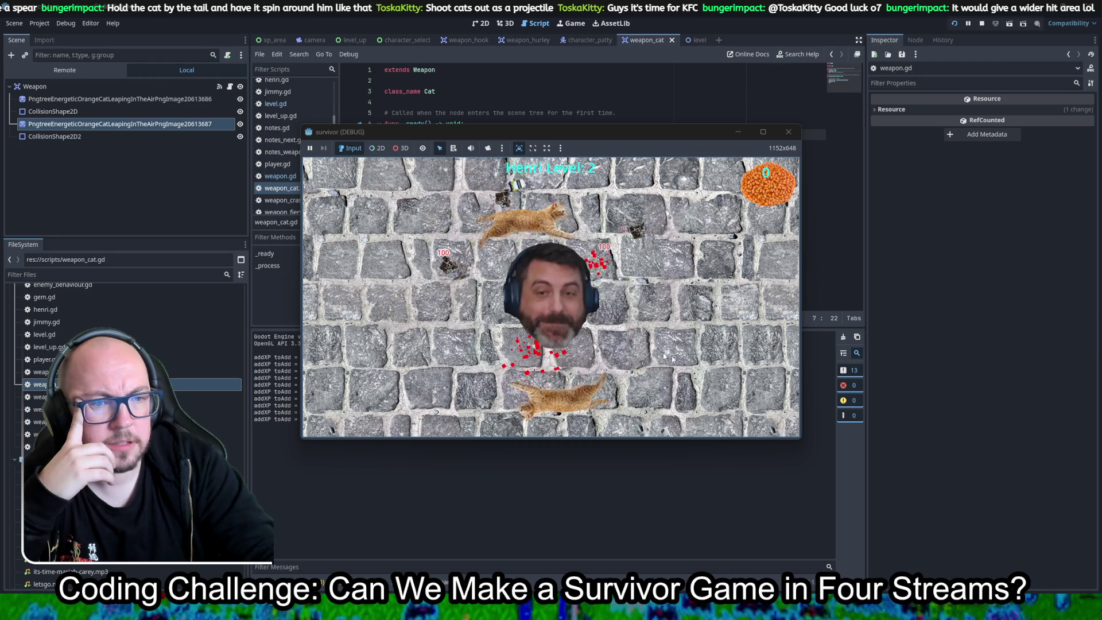
click(789, 132)
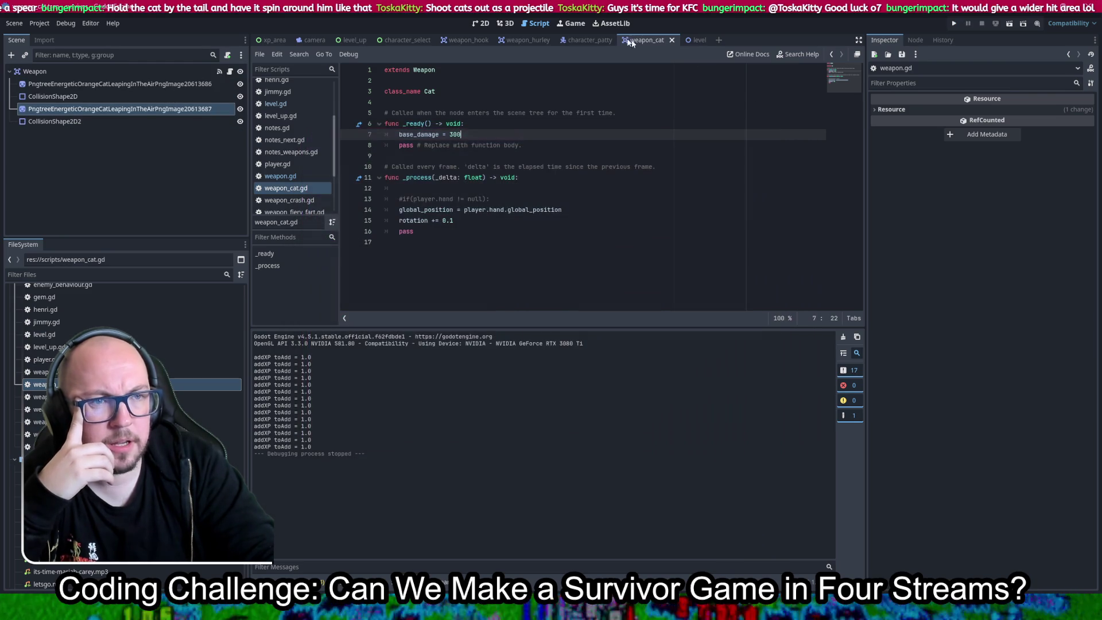
click(490, 24)
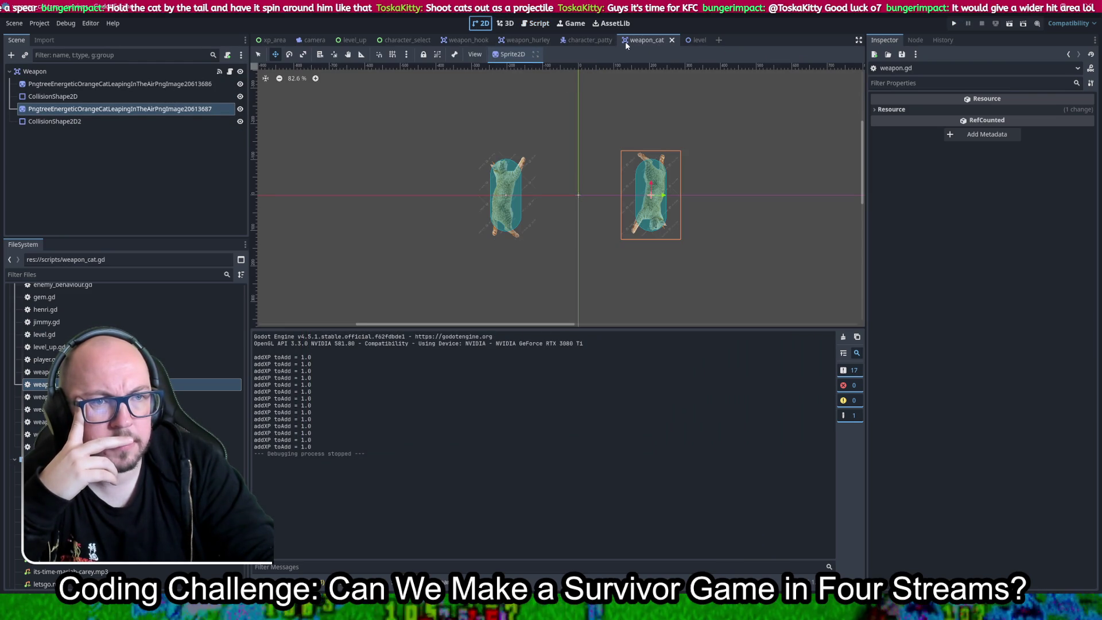
click(546, 27)
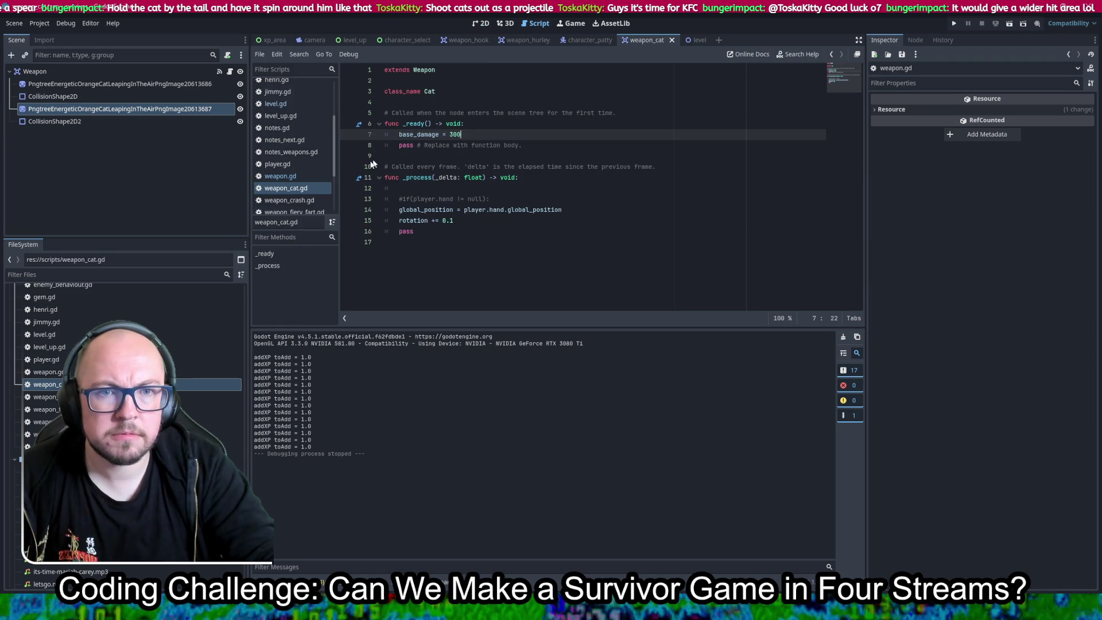
click(291, 176)
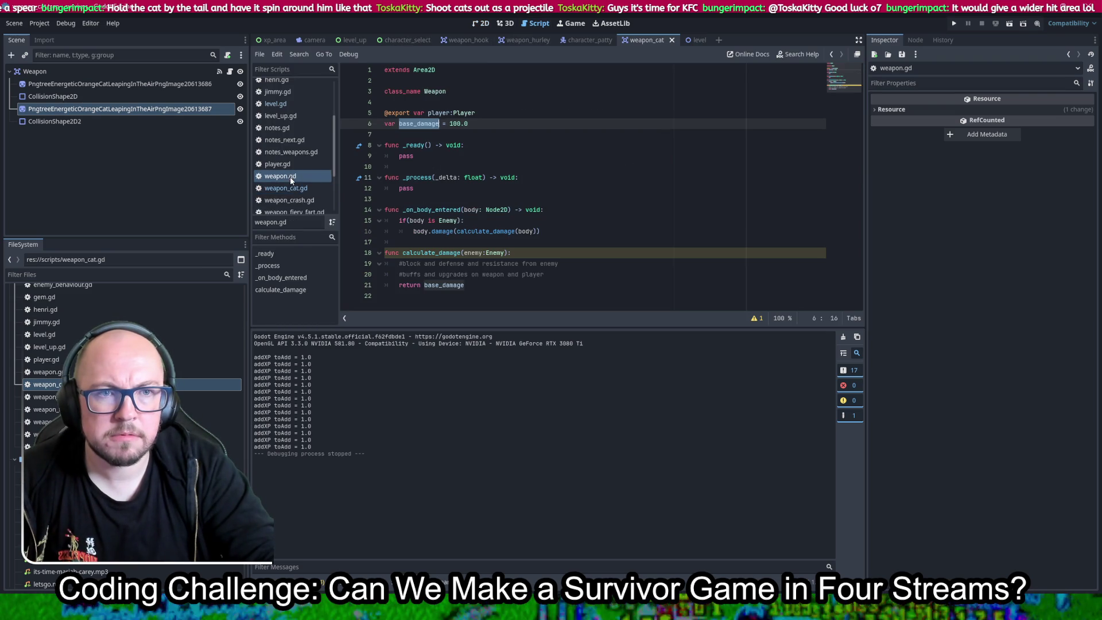
click(388, 123)
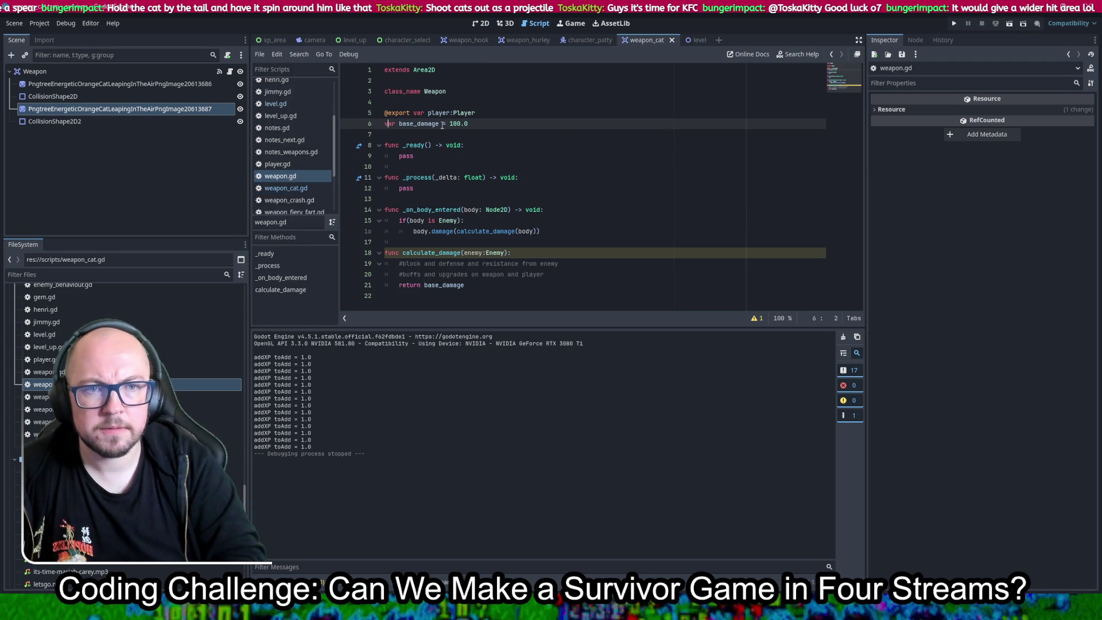
text(@export)
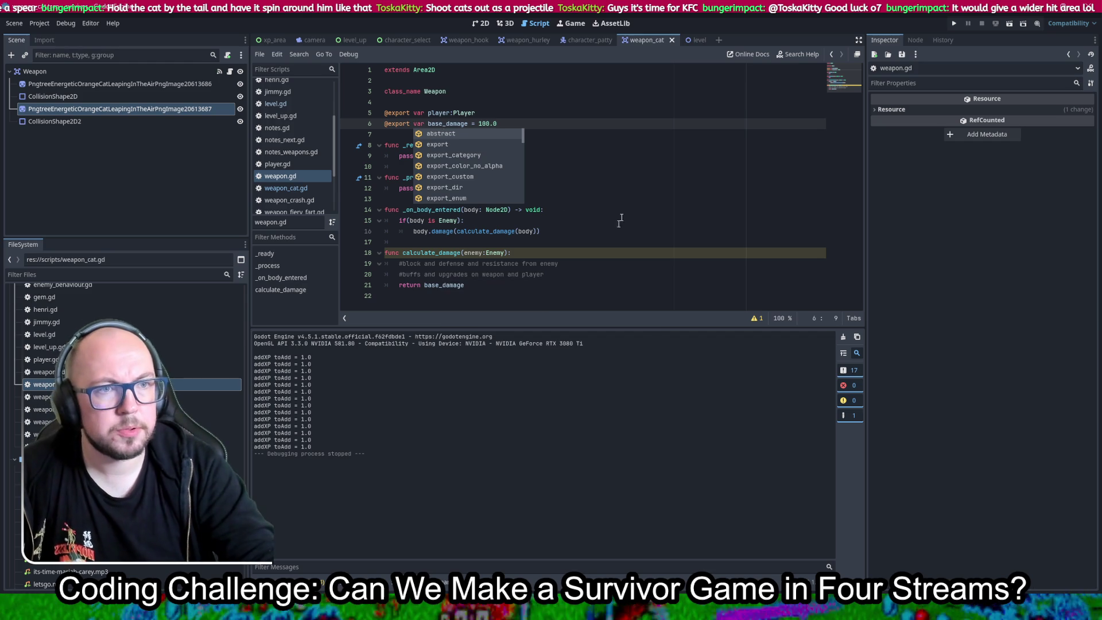
click(618, 188)
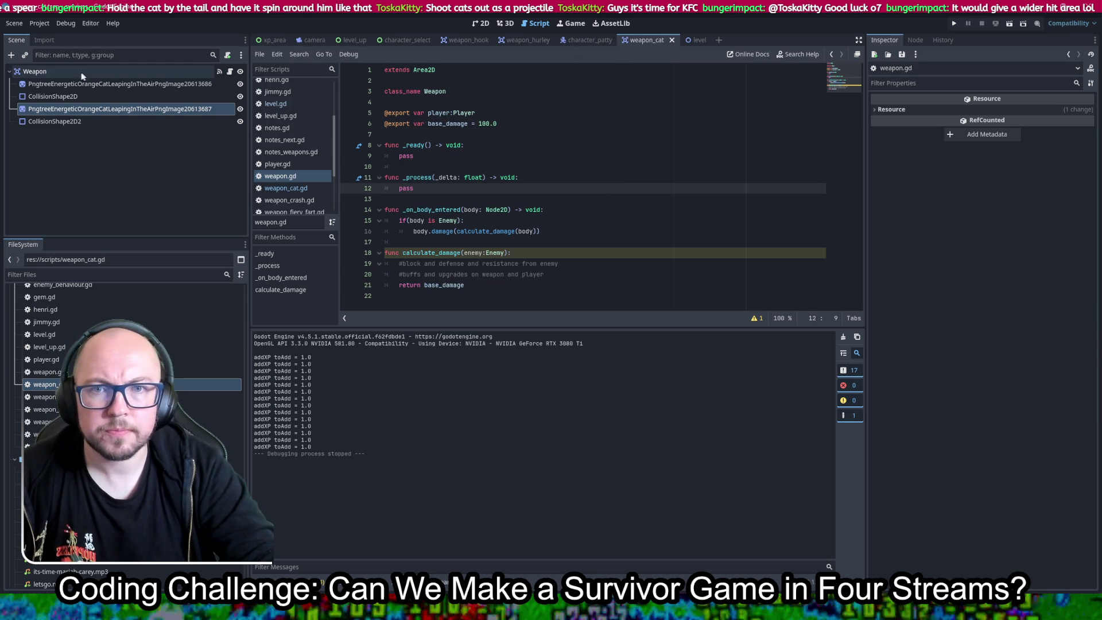
click(485, 23)
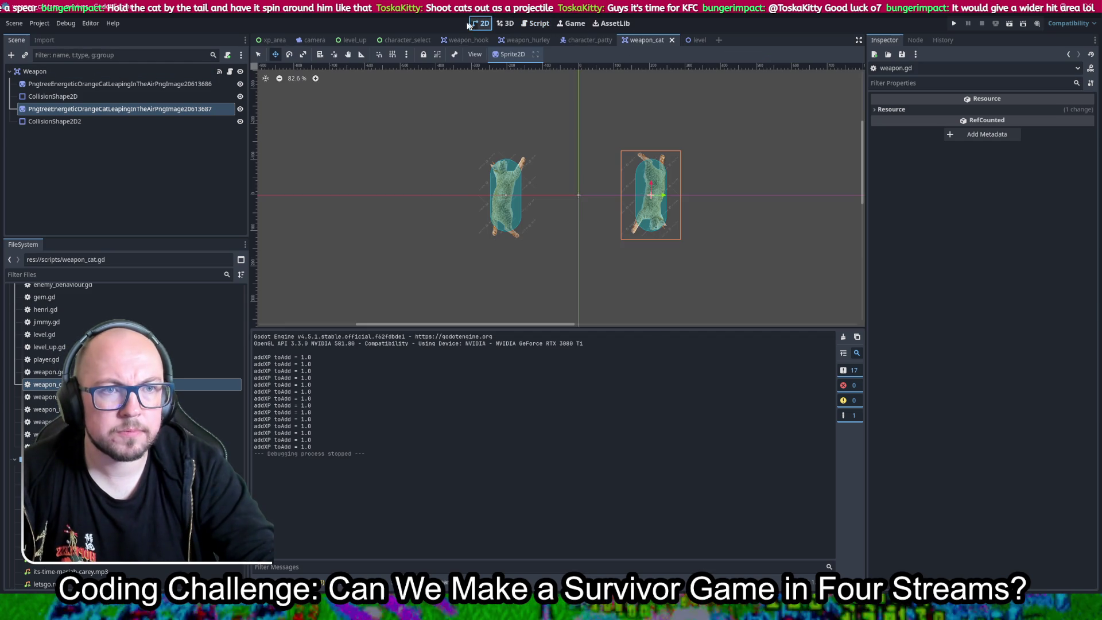
Set the cat Weapon's Base Damage to 300 in the Inspector and save the scene.
click(35, 72)
click(1035, 123)
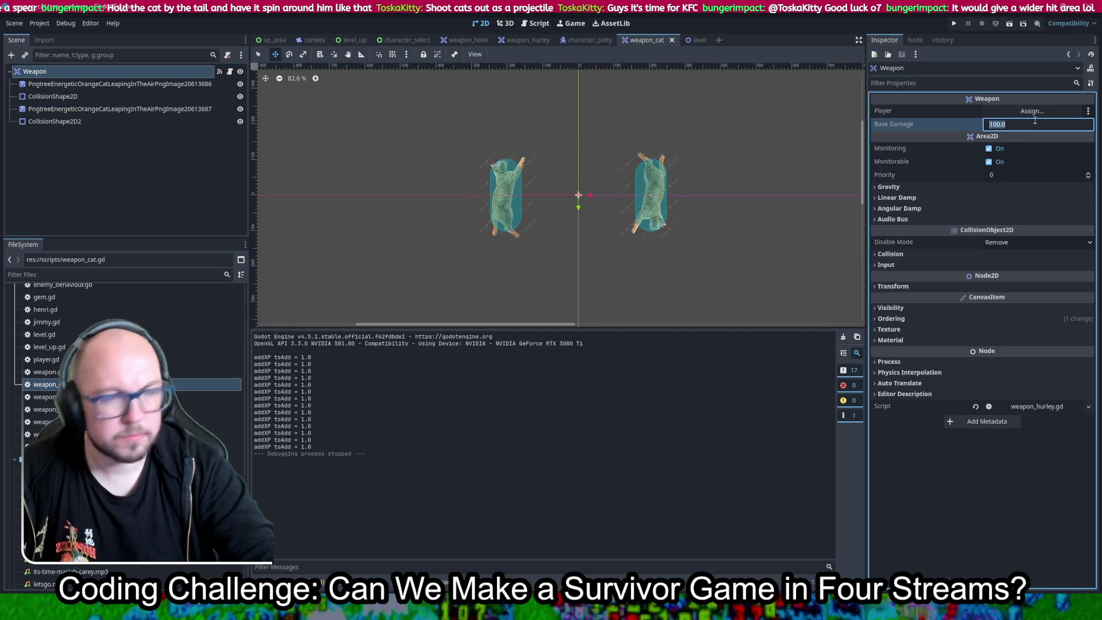
text(200)
key(Return)
key(ctrl+s)
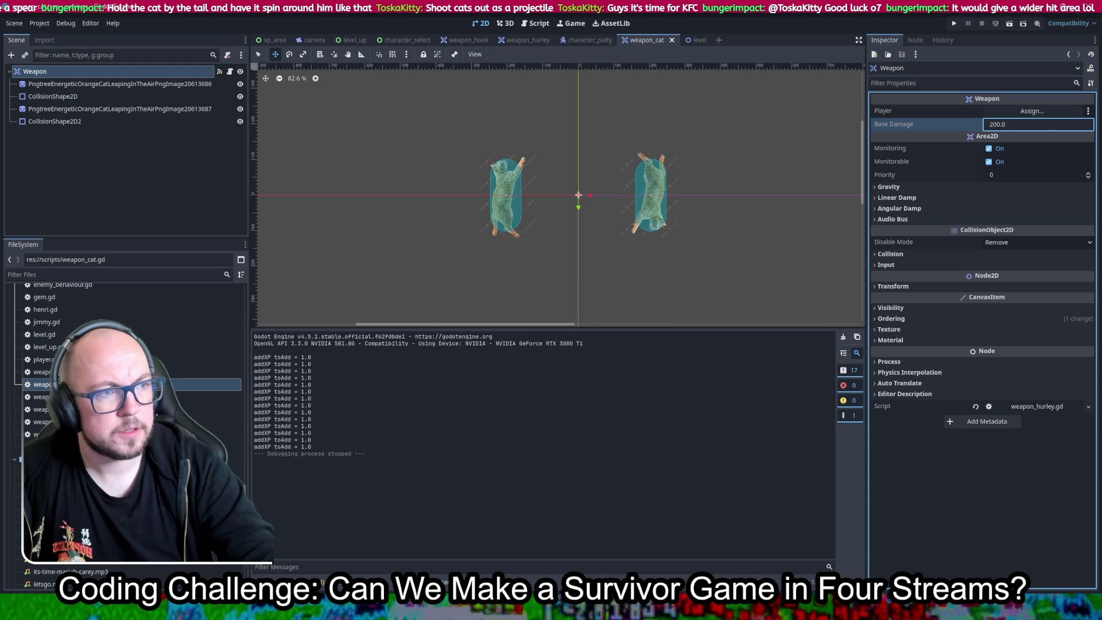
click(743, 175)
key(ctrl+s)
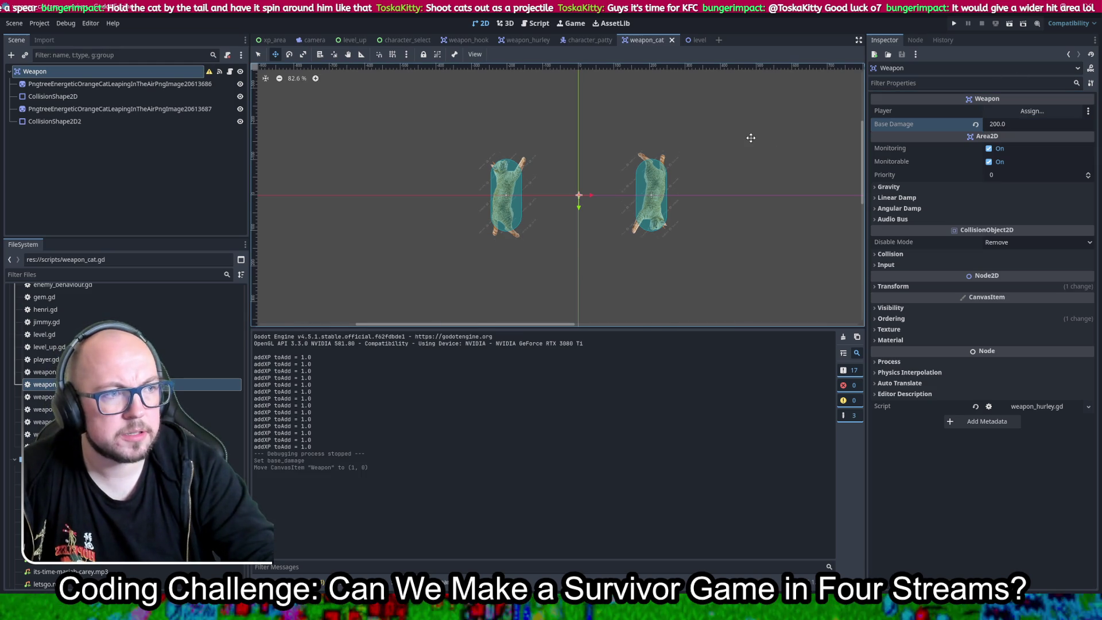
click(1054, 124)
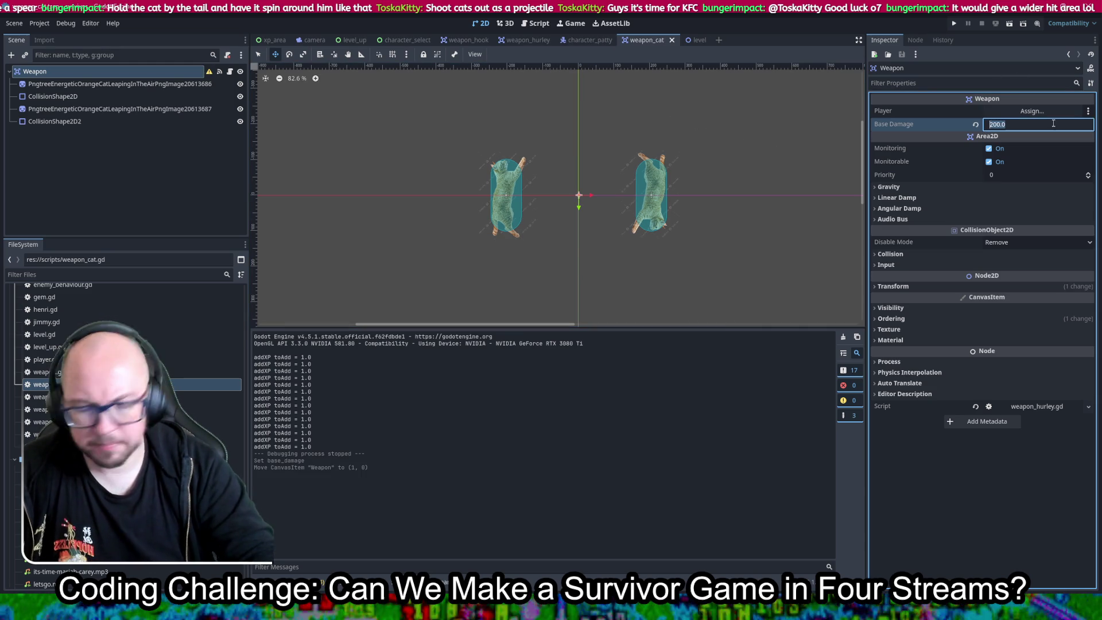
text(300)
key(Return)
key(ctrl+s)
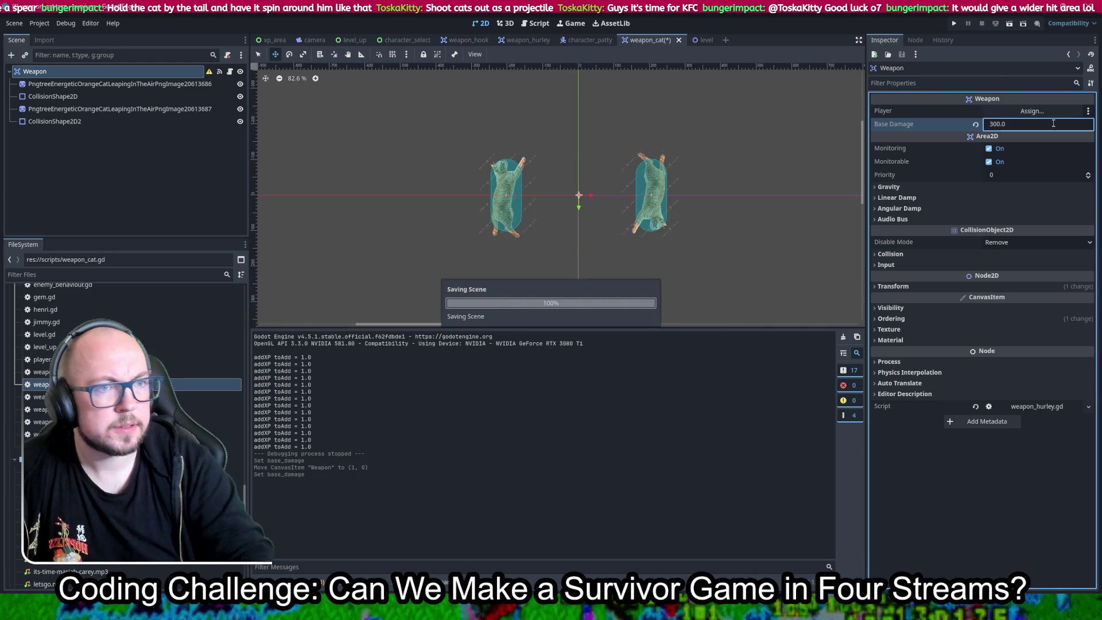
Delete the hard-coded base_damage = 300 line from weapon_cat.gd and run with F5.
click(533, 26)
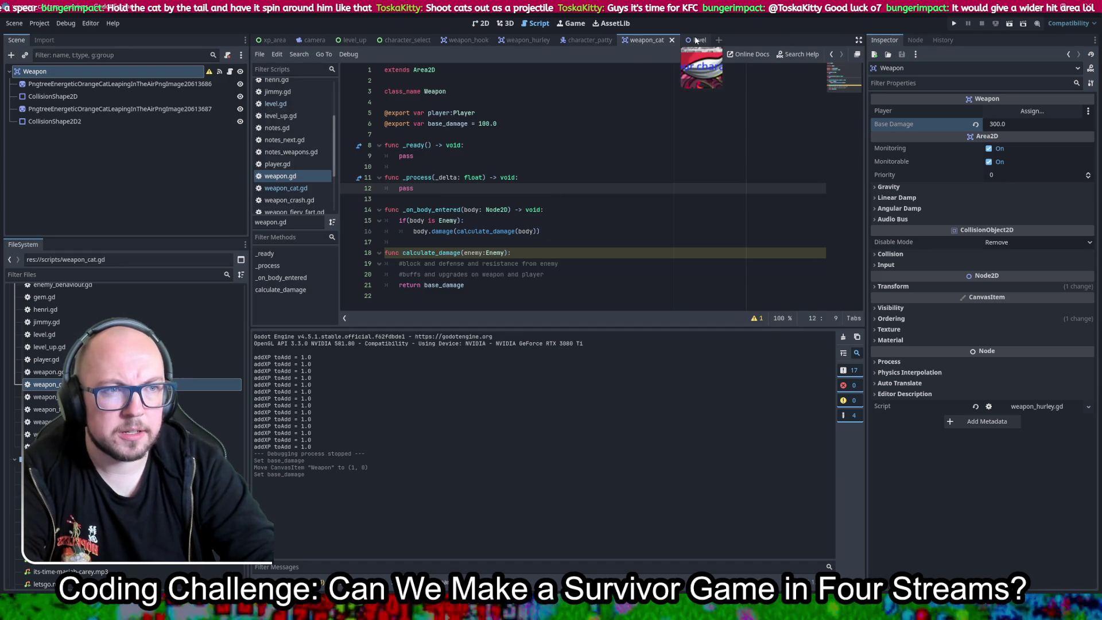
click(588, 40)
click(646, 39)
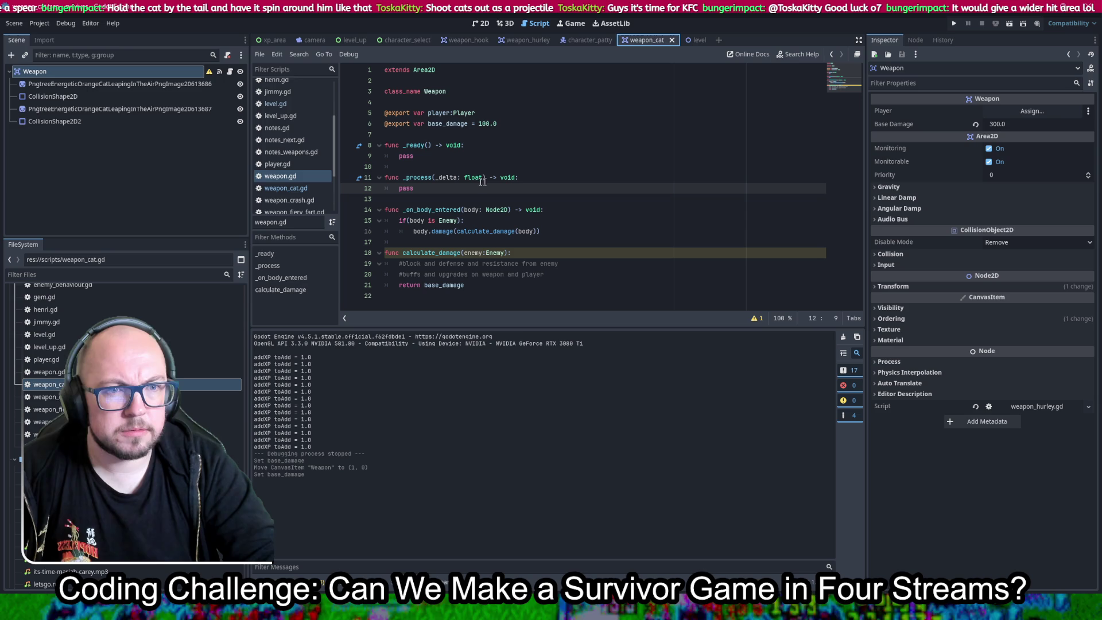
click(298, 188)
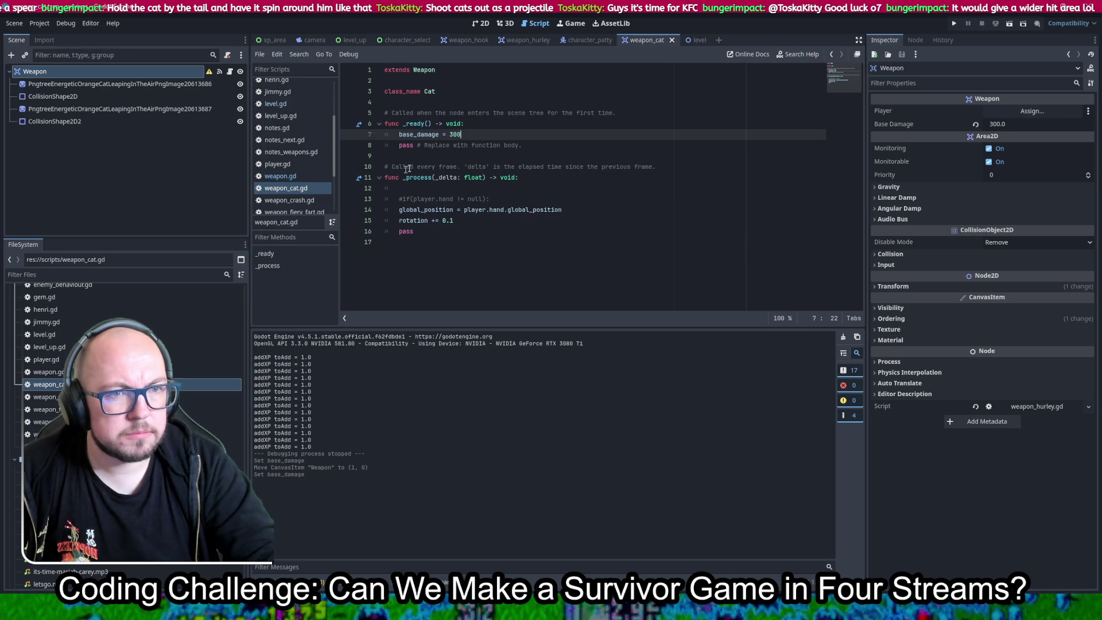
drag(726, 135, 726, 117)
key(BackSpace)
key(F5)
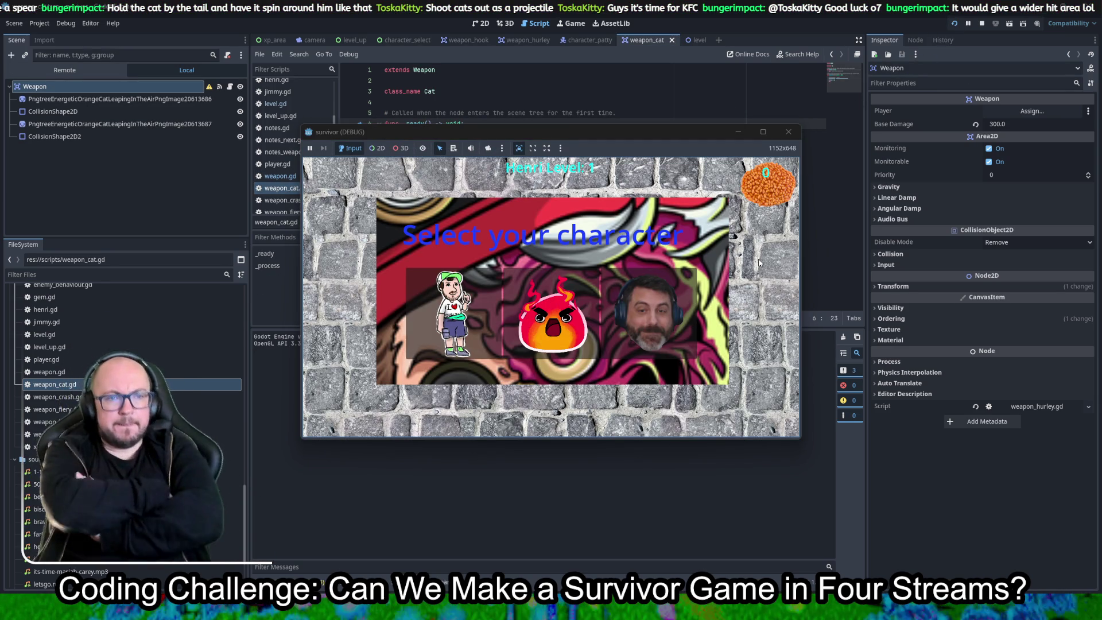
Play as the bearded-head character, choose nine level-up upgrades, then stop the game.
click(649, 313)
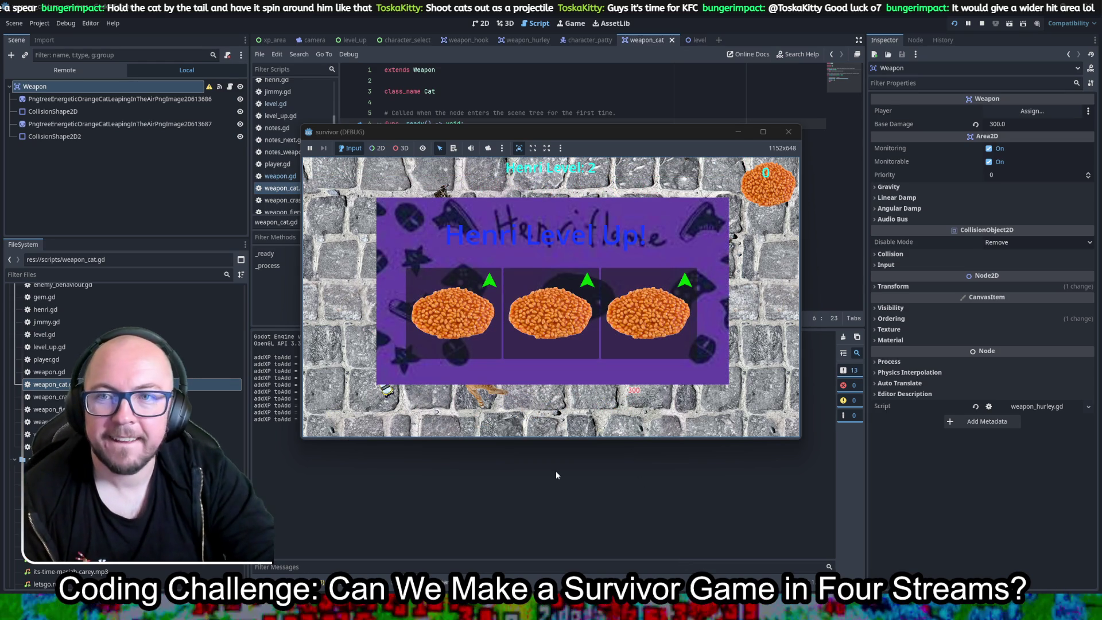
click(478, 356)
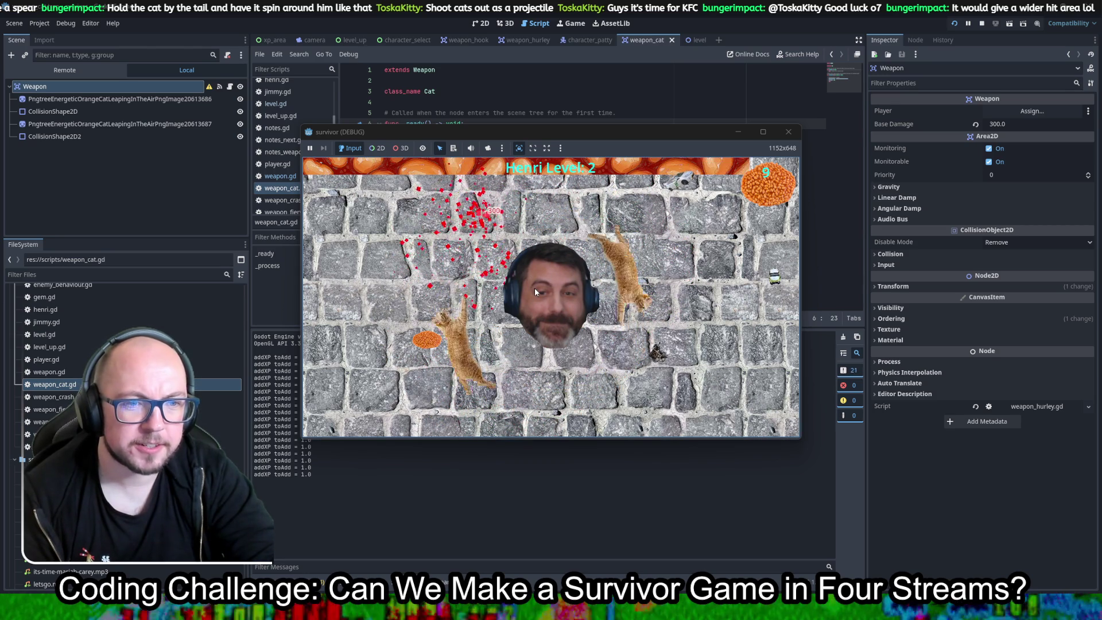
click(645, 350)
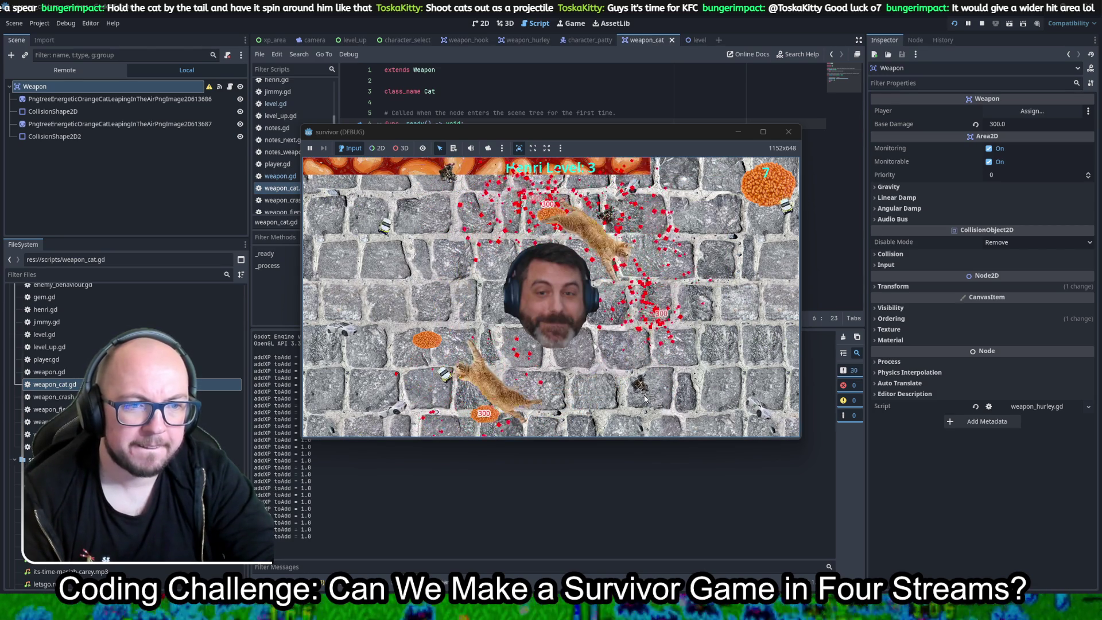
click(674, 367)
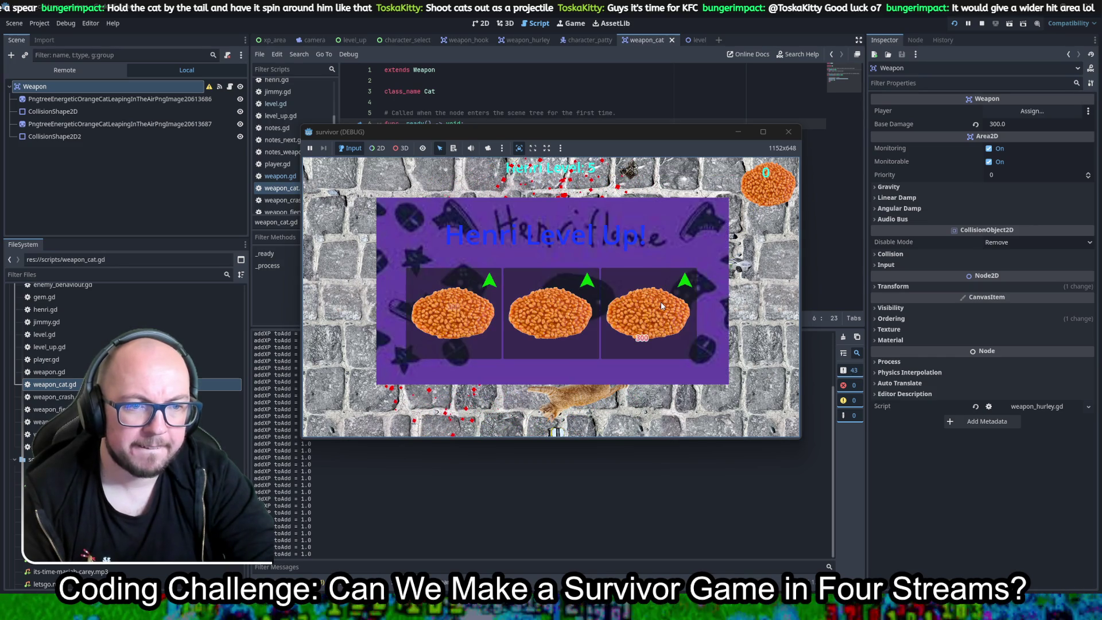
click(661, 305)
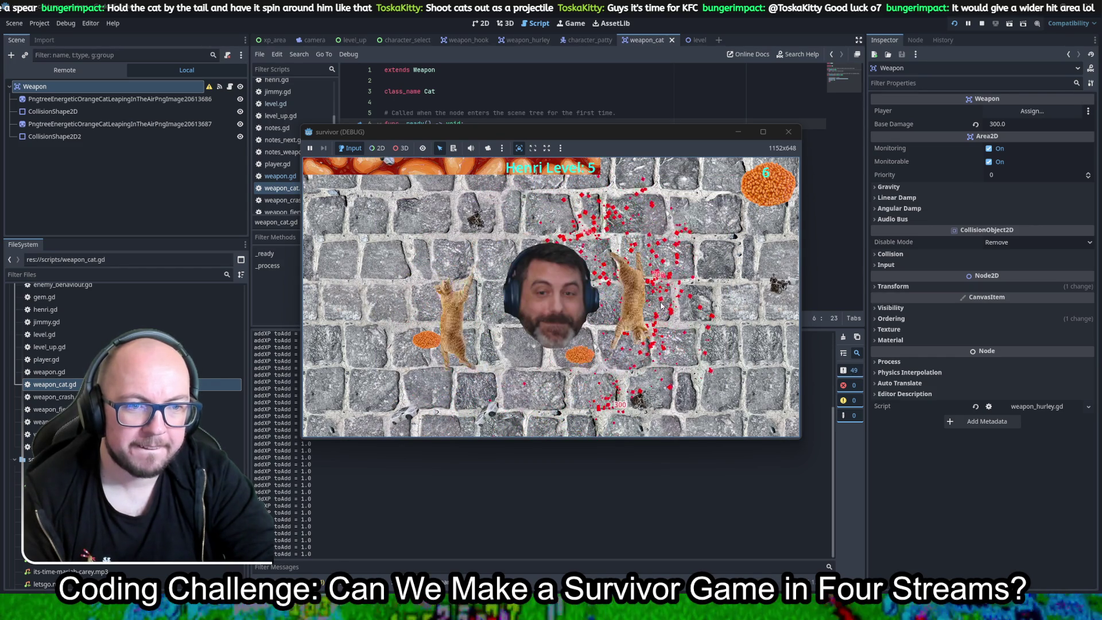
click(546, 269)
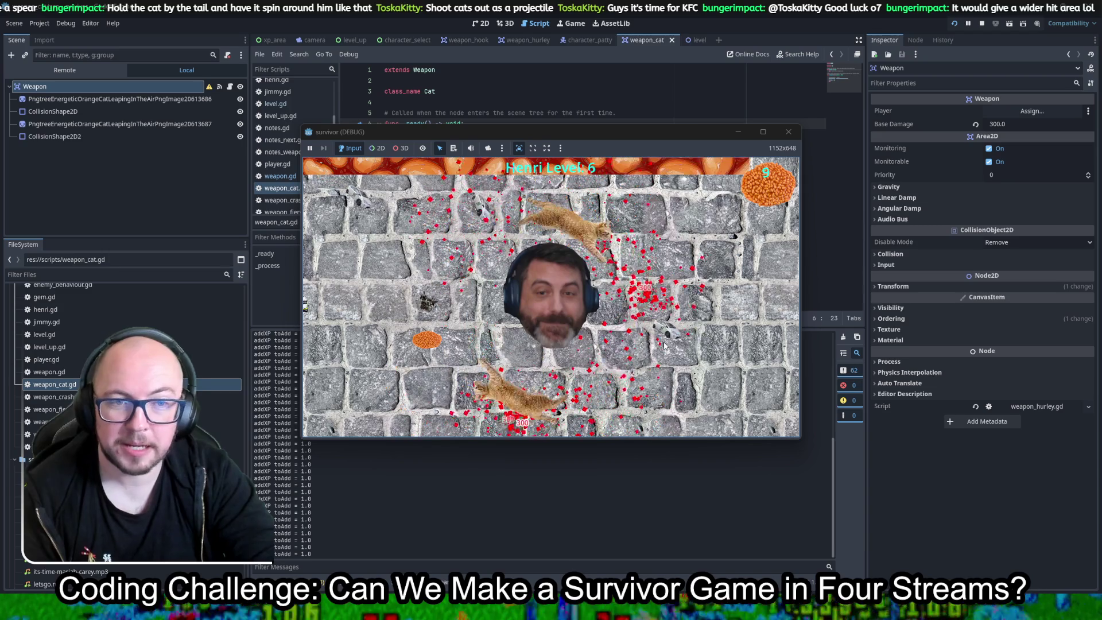
click(652, 340)
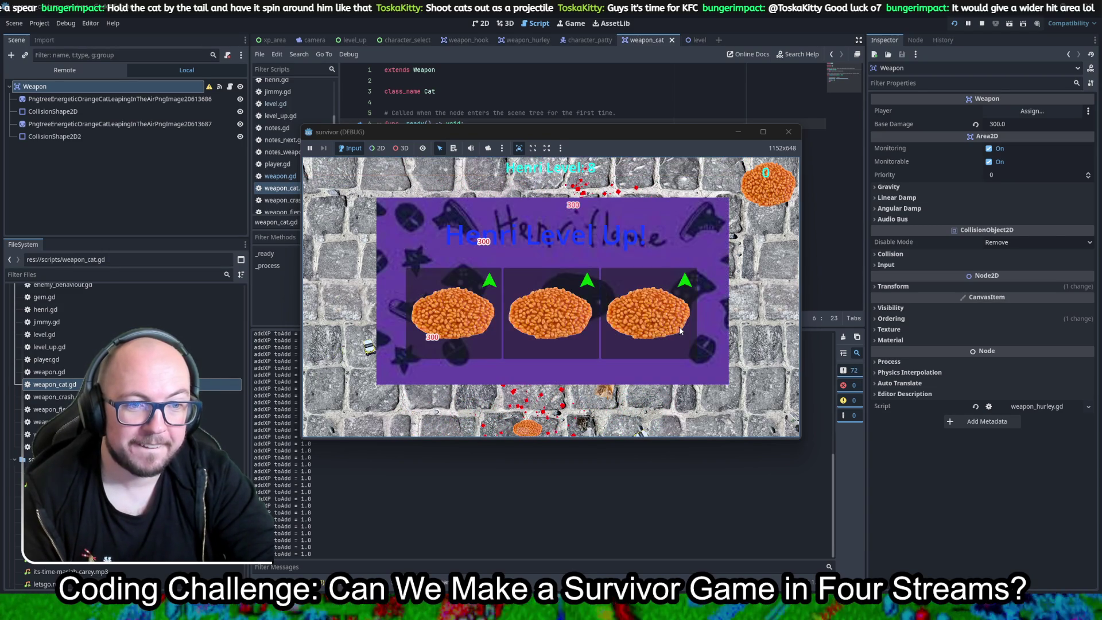
click(500, 323)
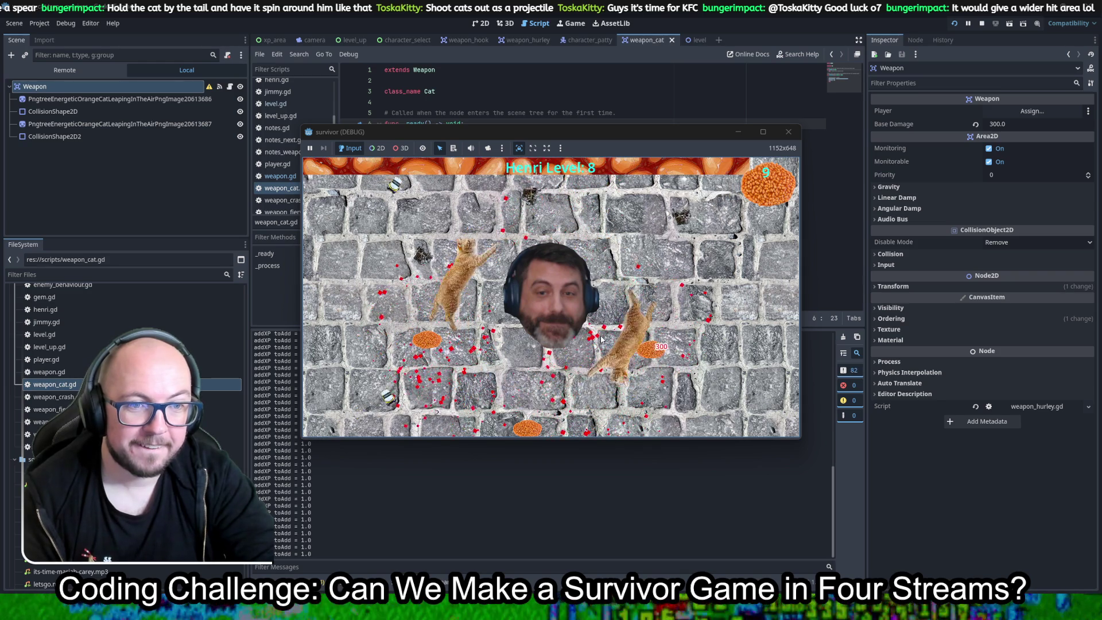
click(597, 335)
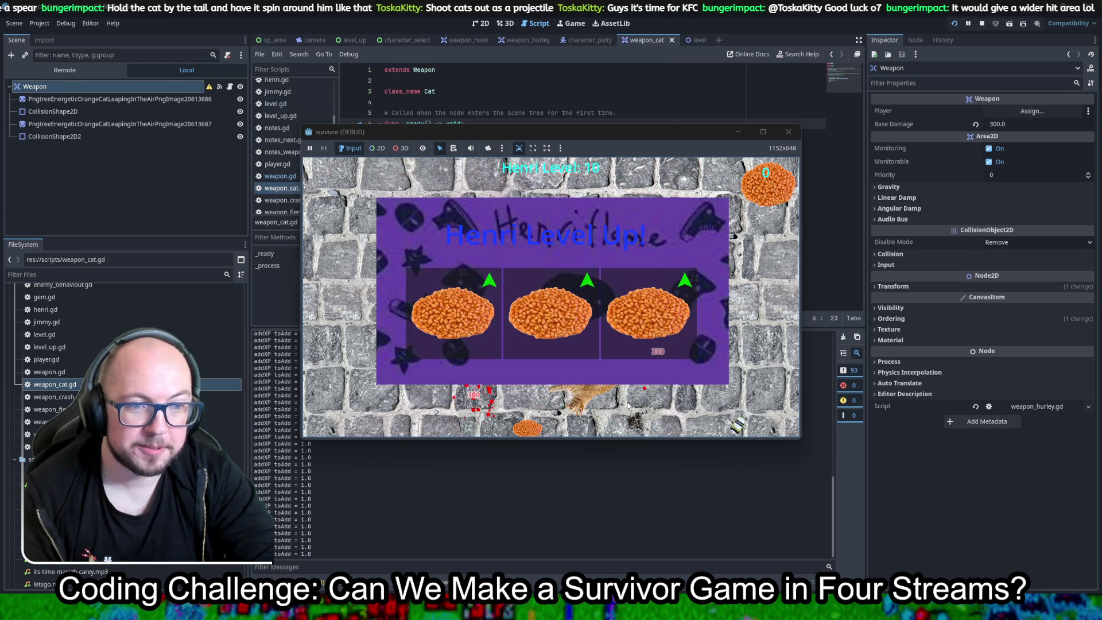
click(545, 344)
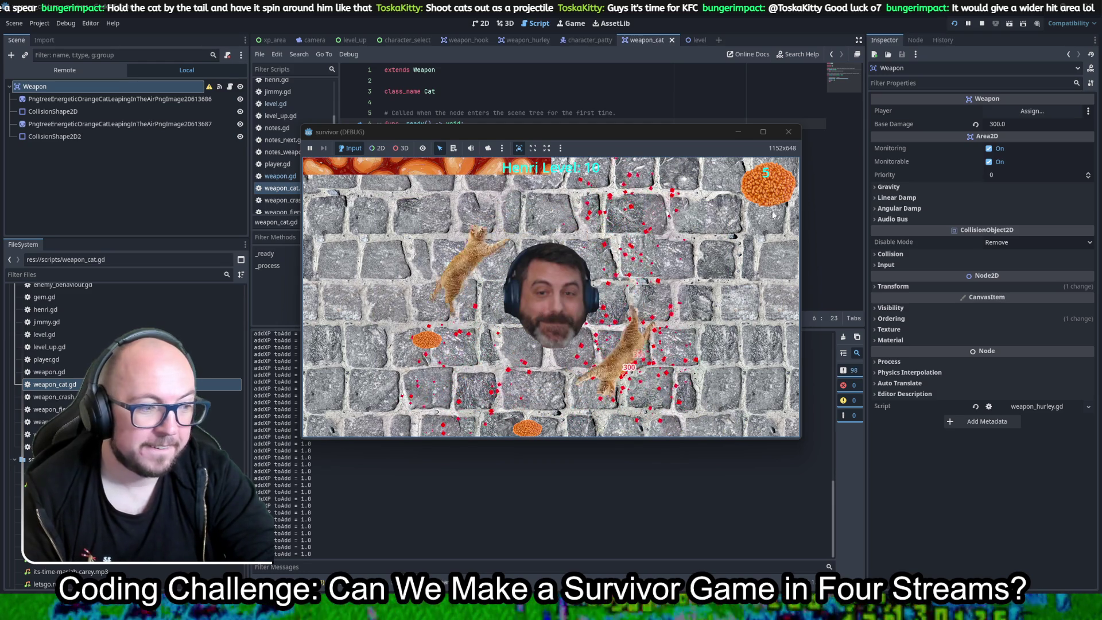
click(789, 131)
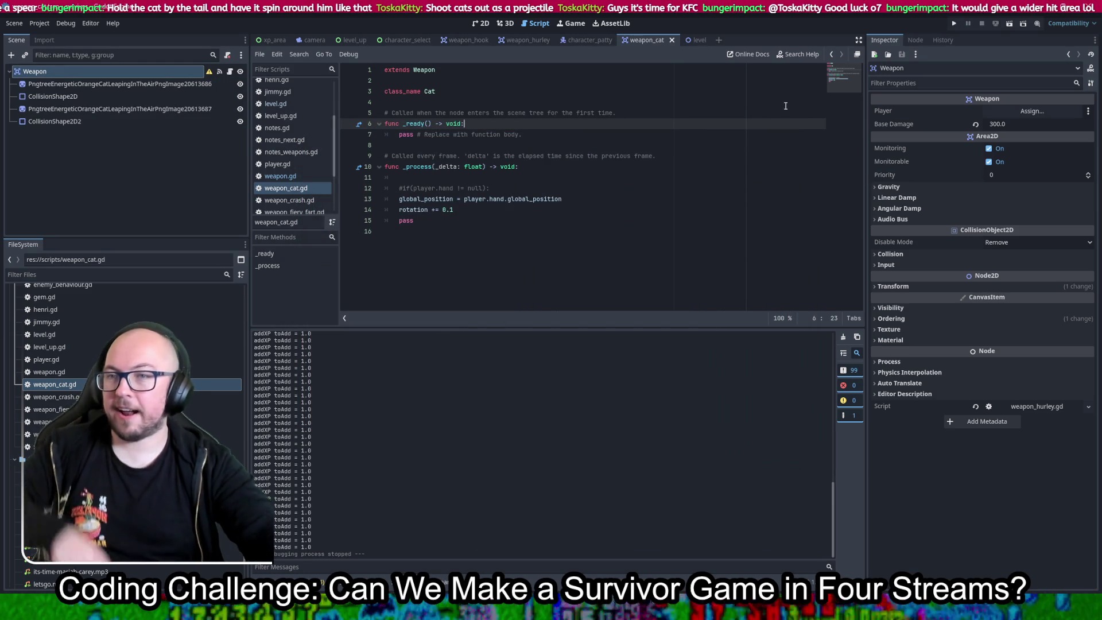